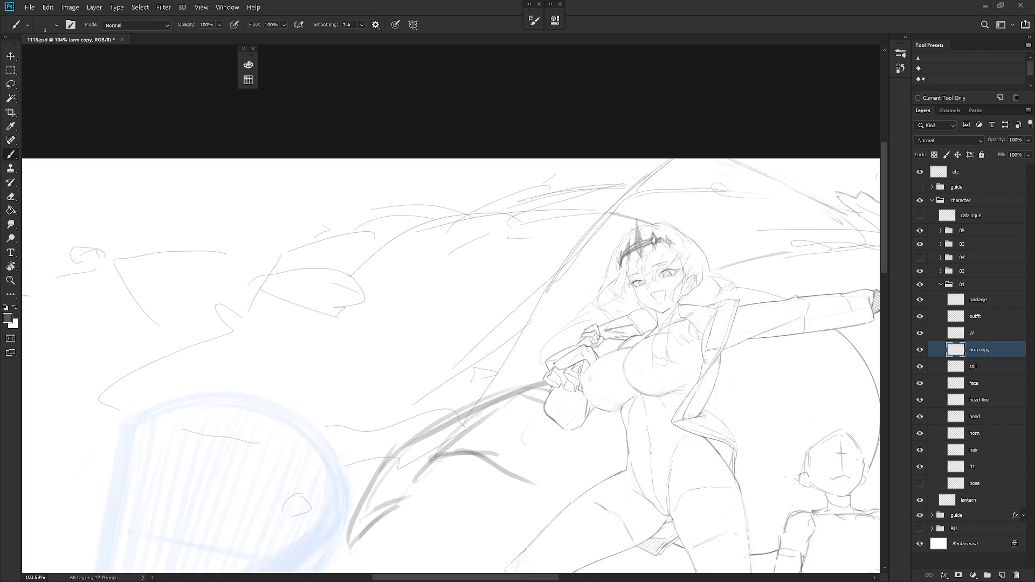
# Recentre the view on the standing girl's extended arm and hide the W layer
pyautogui.moveTo(752, 388); pyautogui.dragTo(647, 398)
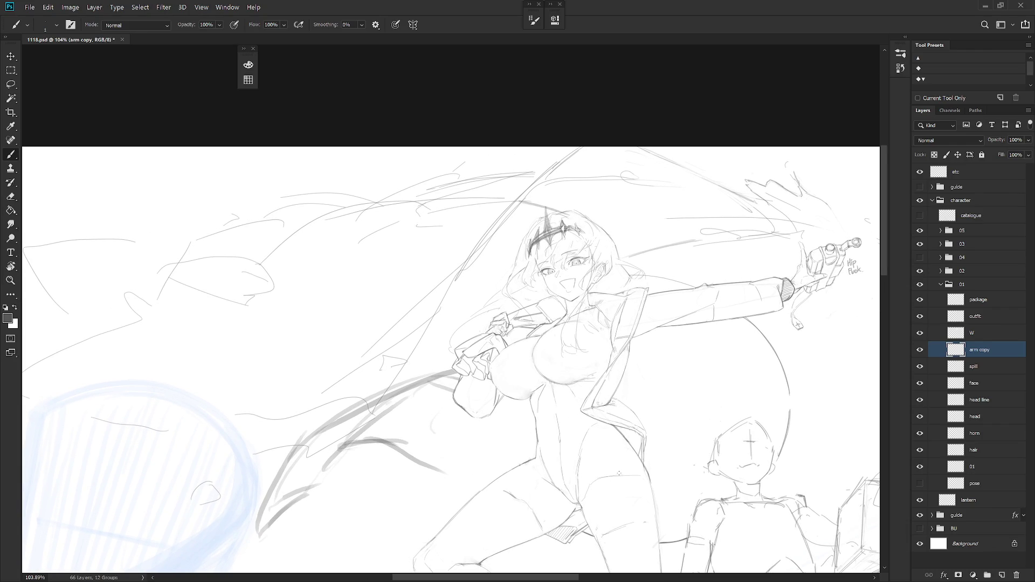
pyautogui.moveTo(633, 386)
pyautogui.mouseDown()
pyautogui.moveTo(670, 347)
pyautogui.moveTo(686, 349)
pyautogui.mouseUp()
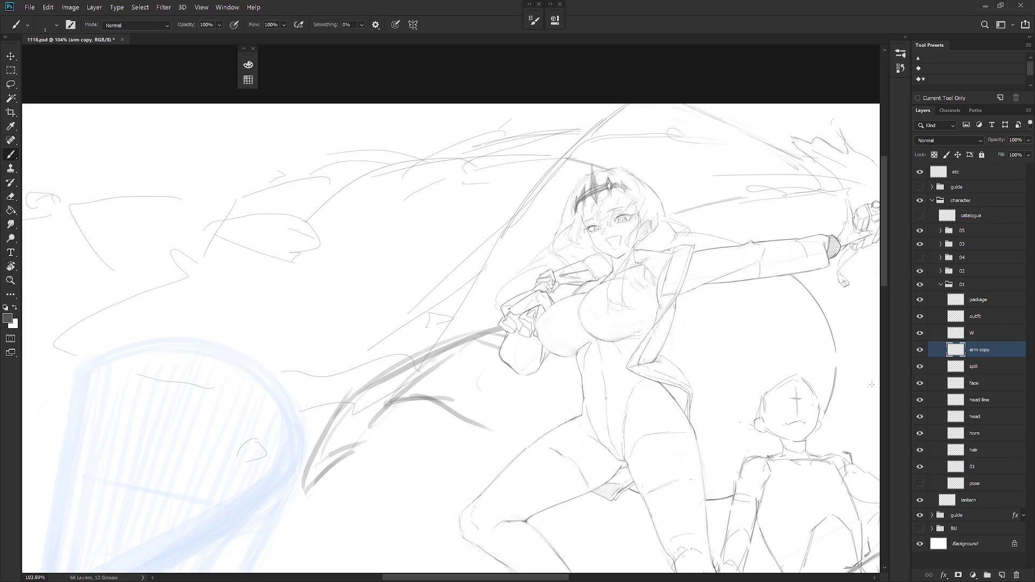
pyautogui.click(920, 332)
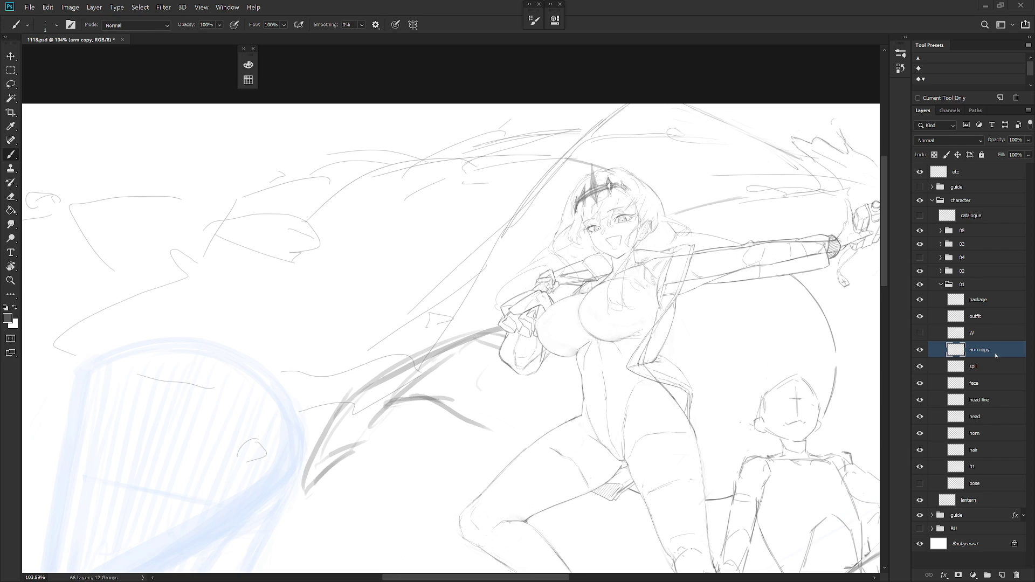
# On the outfit layer, brush a refining line along the sleeve cuff
pyautogui.click(1001, 320)
pyautogui.press('e')
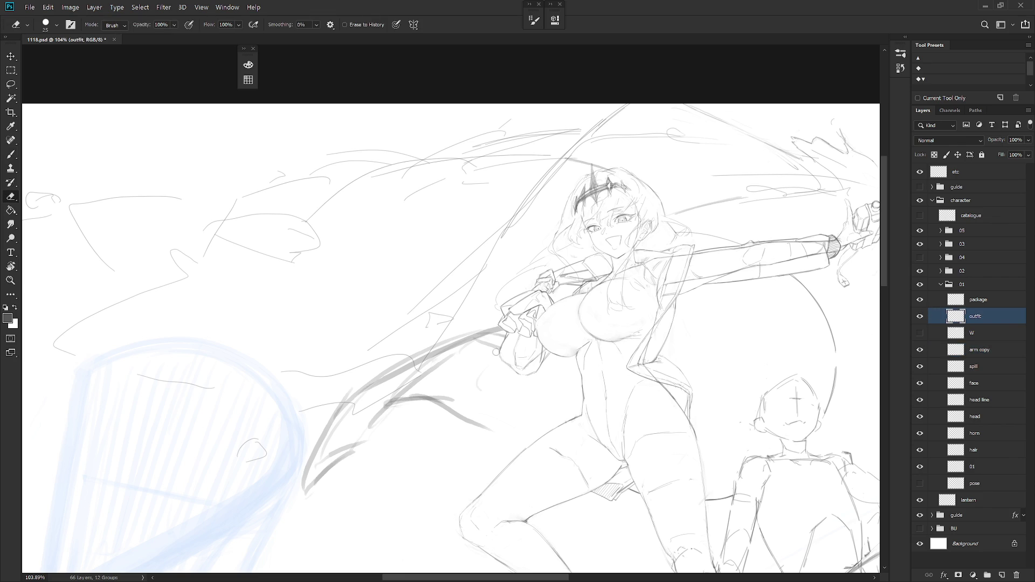
pyautogui.press('b')
pyautogui.moveTo(498, 351); pyautogui.dragTo(524, 372)
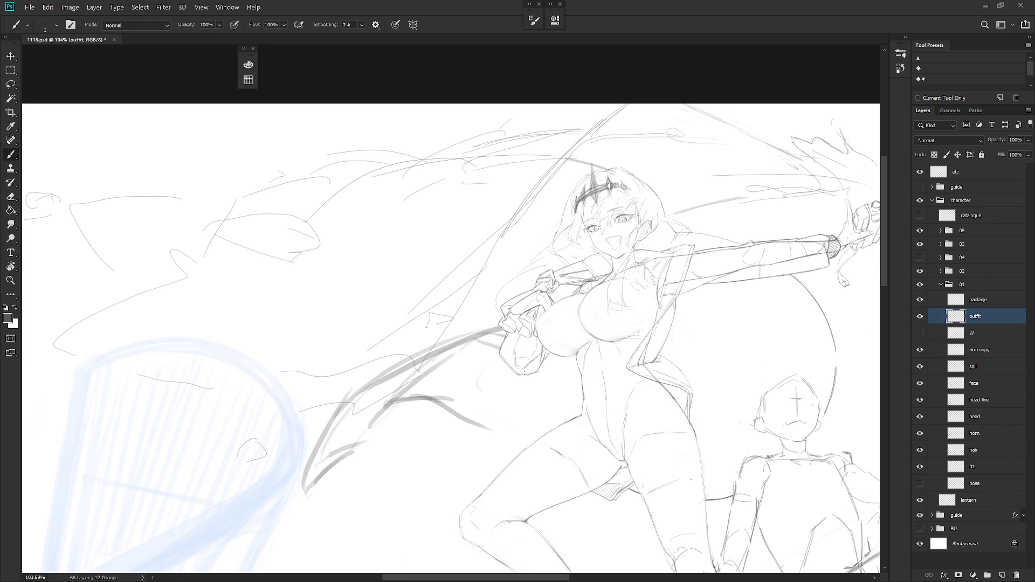
pyautogui.press('e')
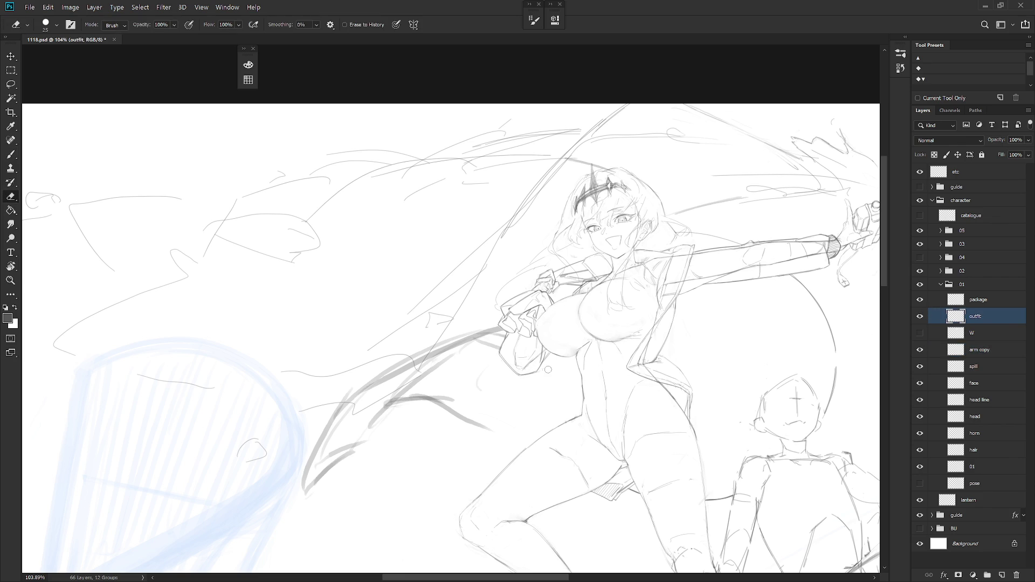
pyautogui.press('b')
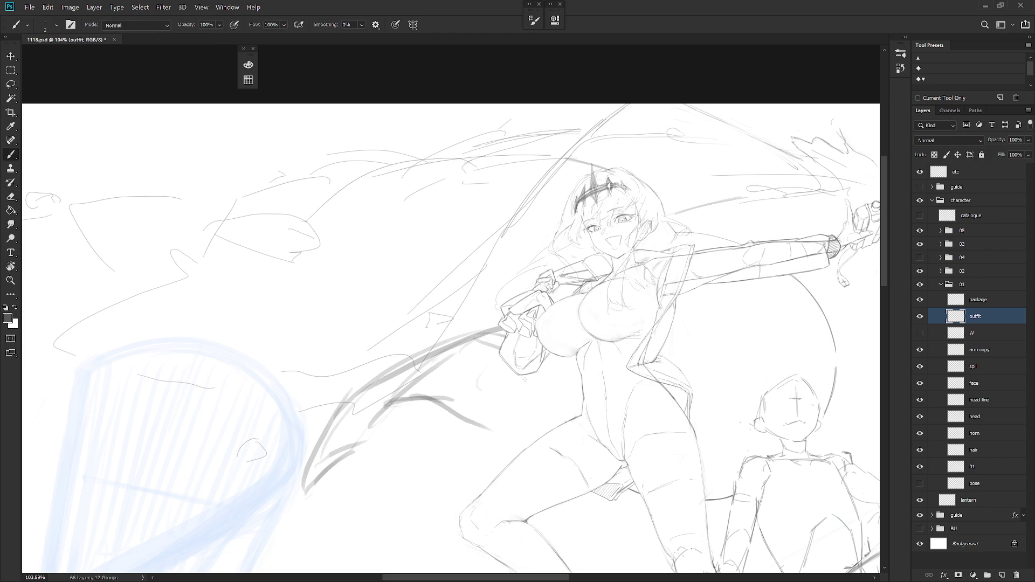
pyautogui.moveTo(526, 379); pyautogui.dragTo(493, 378)
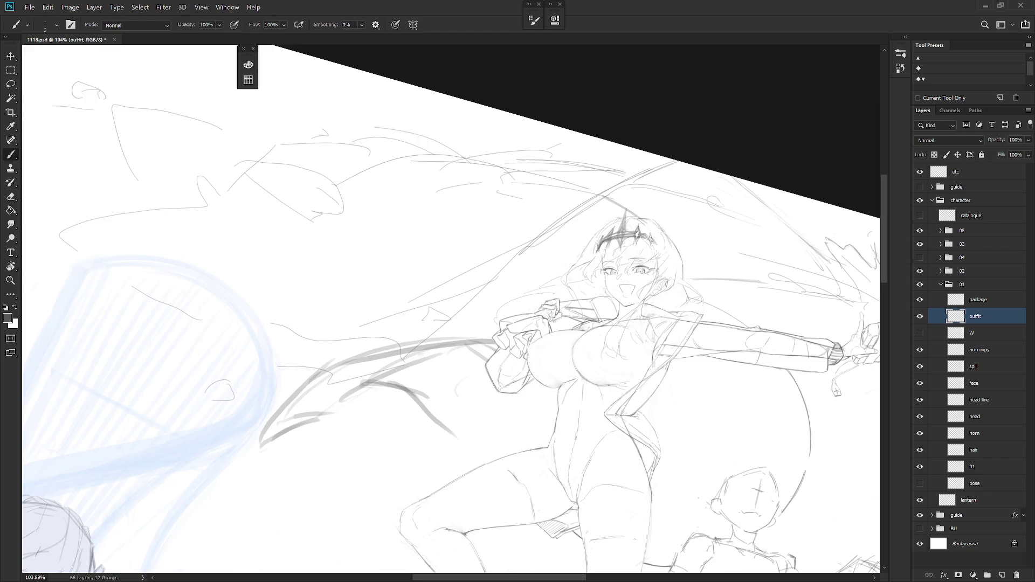
pyautogui.press('Escape')
# Toggle the W layer on and off to compare, leaving it visible and selected
pyautogui.click(920, 333)
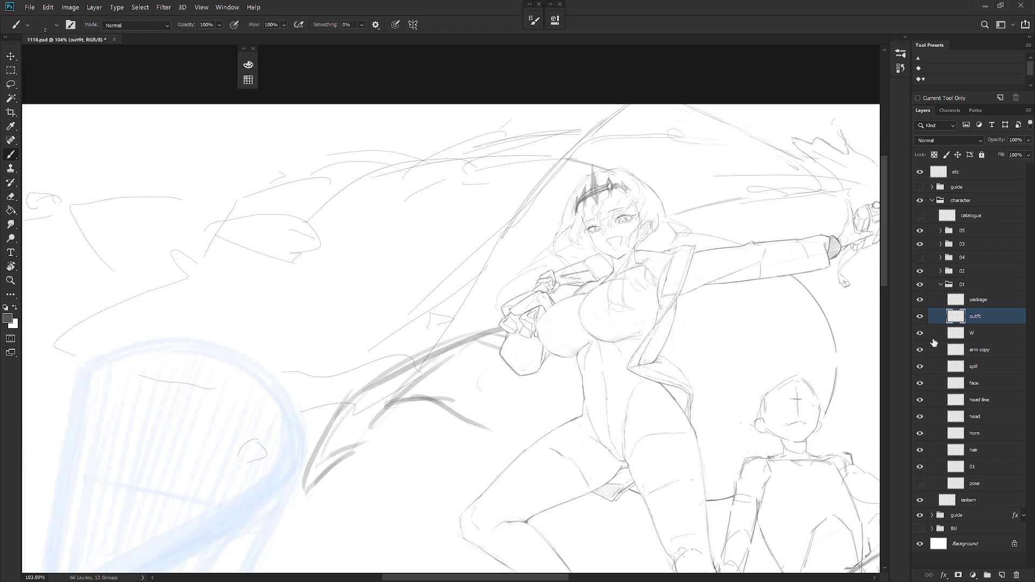
pyautogui.click(921, 335)
pyautogui.click(920, 334)
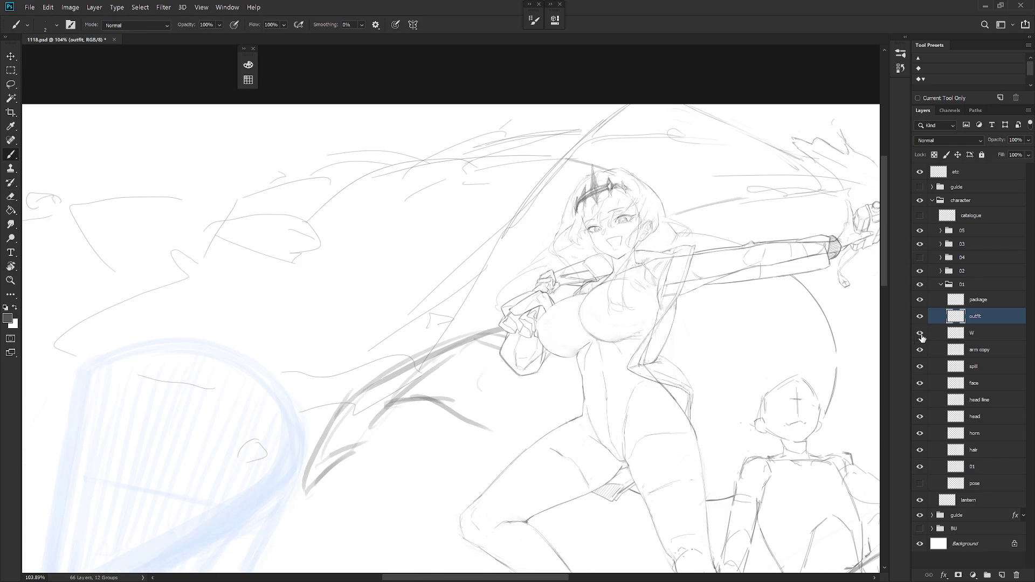
pyautogui.click(971, 335)
pyautogui.scroll(4, 587, 266)
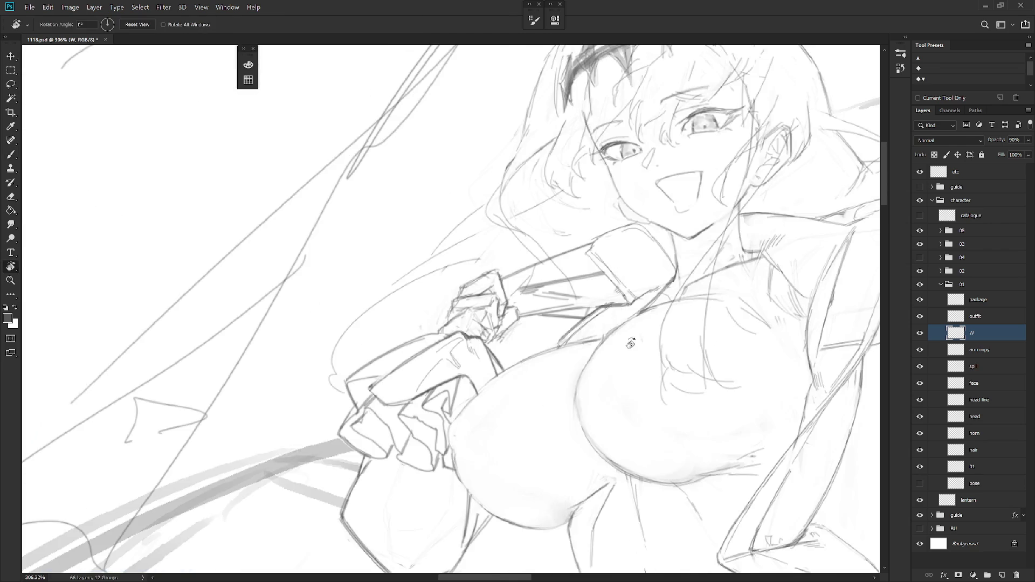
pyautogui.press('l')
pyautogui.moveTo(606, 282)
pyautogui.mouseDown()
pyautogui.moveTo(559, 279)
pyautogui.moveTo(578, 281)
pyautogui.mouseUp()
pyautogui.hotkey('ctrl', 'd')
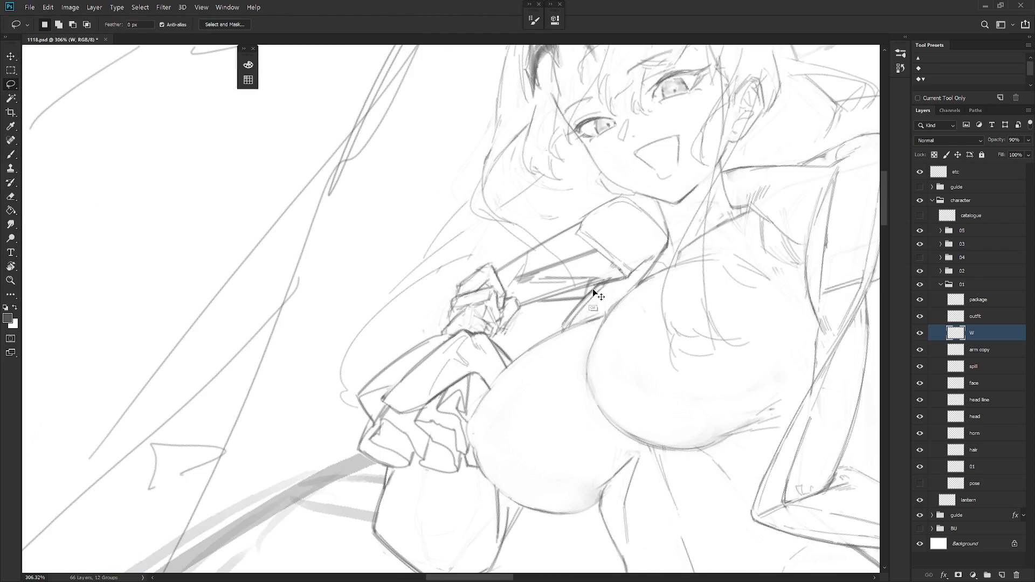
pyautogui.moveTo(600, 280); pyautogui.dragTo(573, 287)
pyautogui.hotkey('ctrl', 'd')
pyautogui.press('r')
pyautogui.click(920, 334)
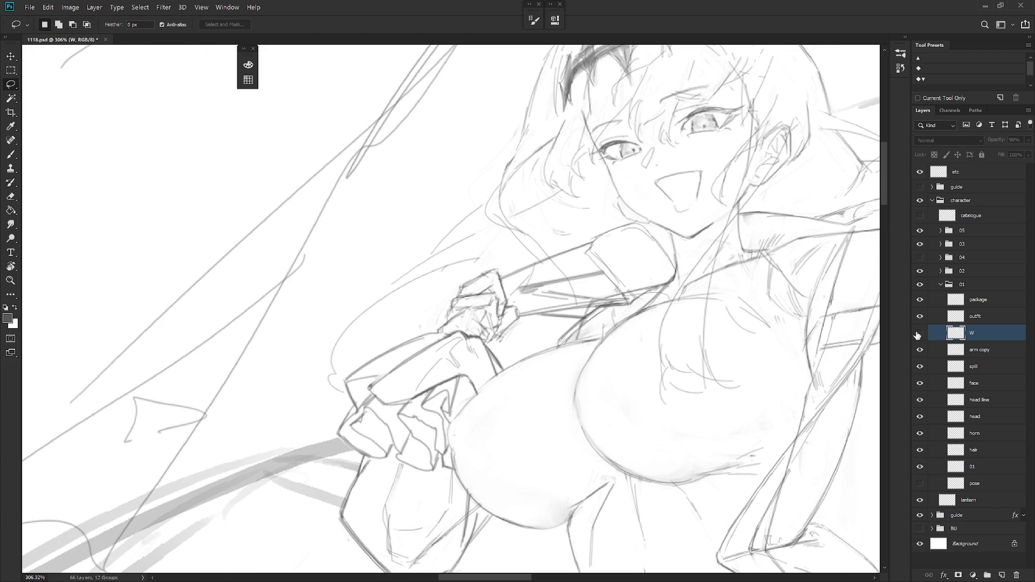
pyautogui.click(920, 334)
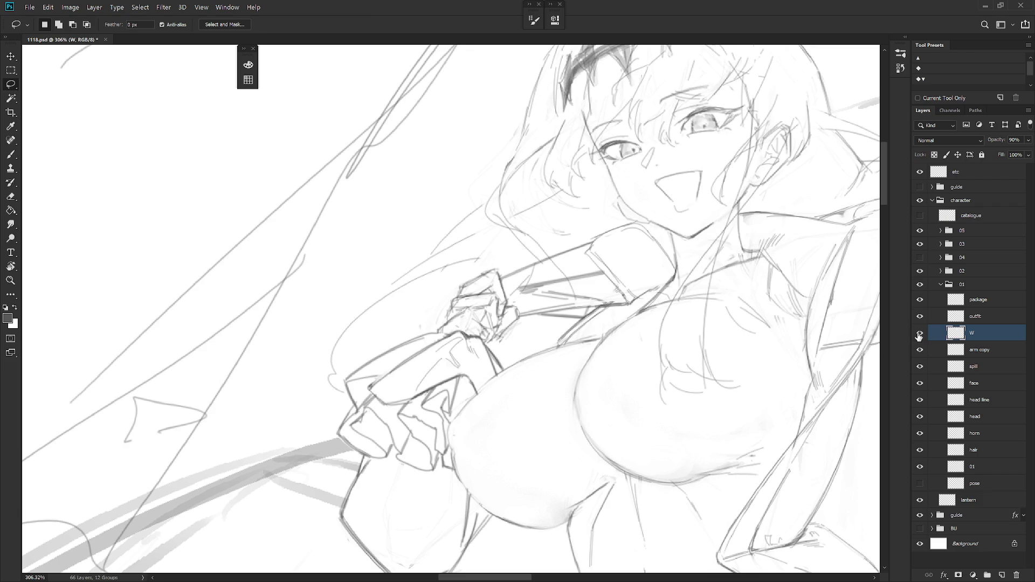
pyautogui.scroll(-5, 734, 427)
pyautogui.scroll(-5, 733, 427)
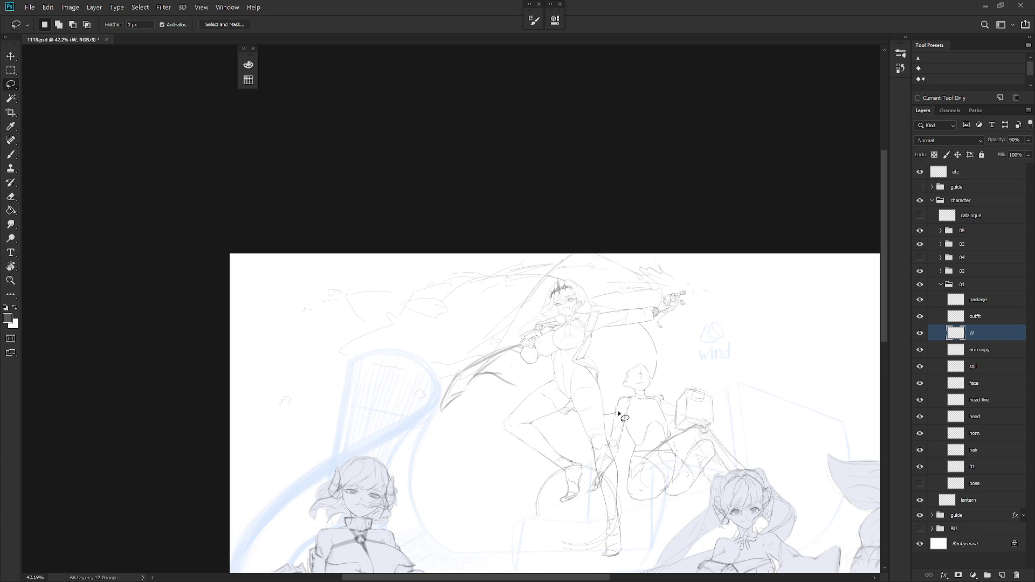
# Reveal the 04 group's seated girl sketch and zoom in on the upper figures
pyautogui.moveTo(619, 414); pyautogui.dragTo(575, 230)
pyautogui.press('b')
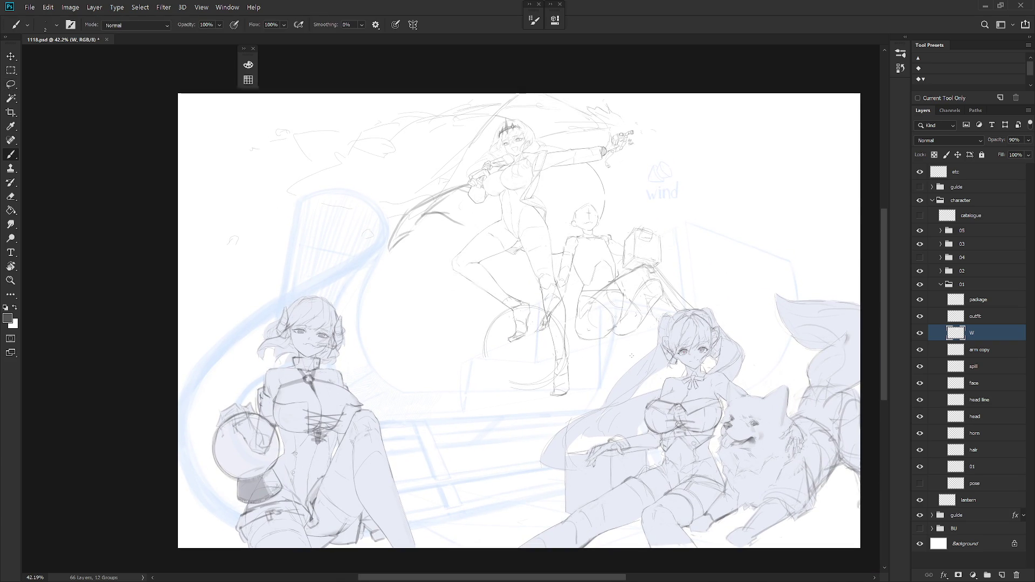
pyautogui.click(920, 257)
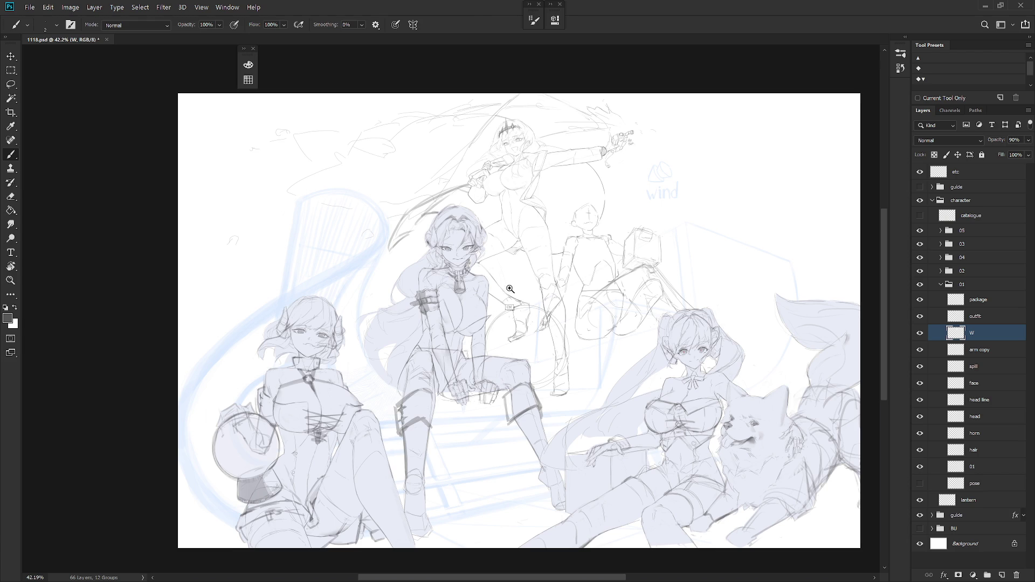
pyautogui.scroll(5, 462, 193)
pyautogui.moveTo(571, 334); pyautogui.dragTo(563, 484)
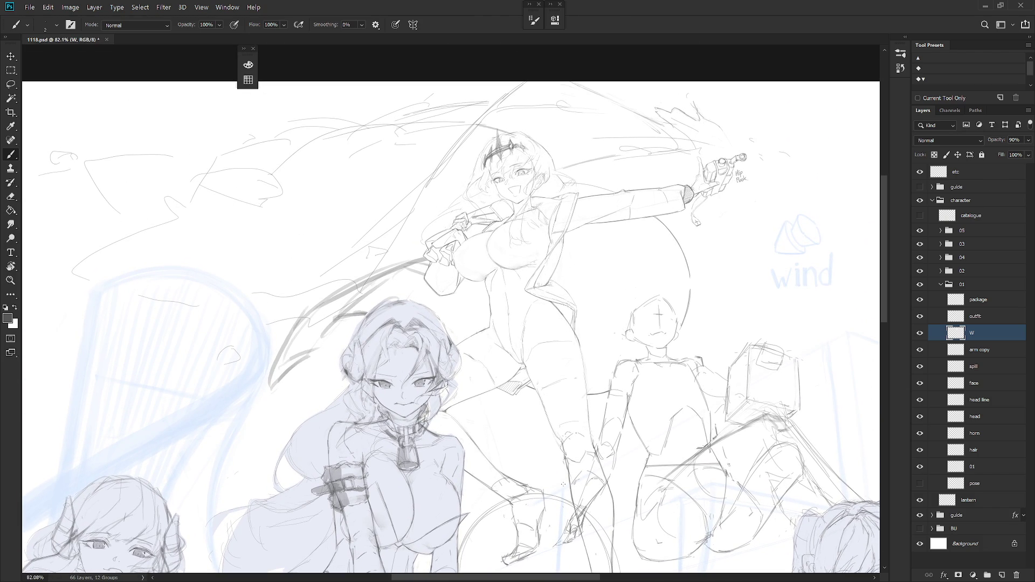
# Give the etc layer a red Color Overlay layer style, then zoom out
pyautogui.click(997, 173)
pyautogui.rightClick(997, 172)
pyautogui.press('Escape')
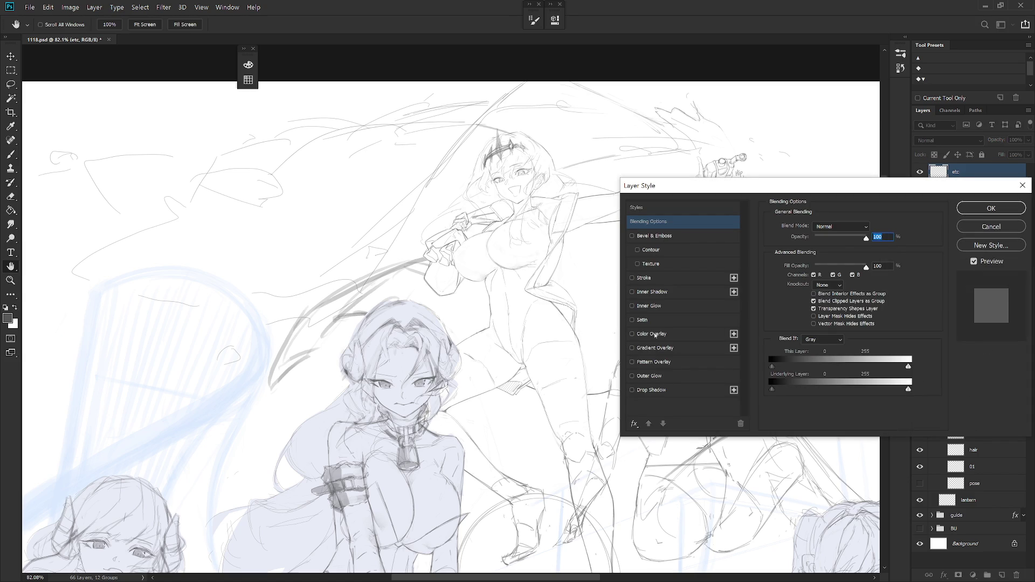
pyautogui.click(652, 334)
pyautogui.click(852, 228)
pyautogui.click(874, 229)
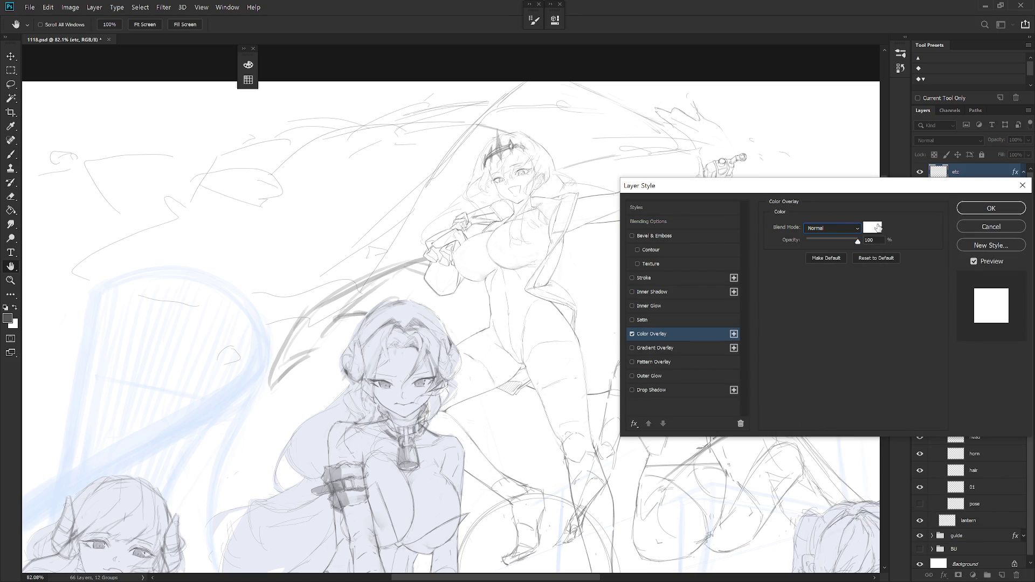
pyautogui.click(872, 227)
pyautogui.click(709, 284)
pyautogui.press('Return')
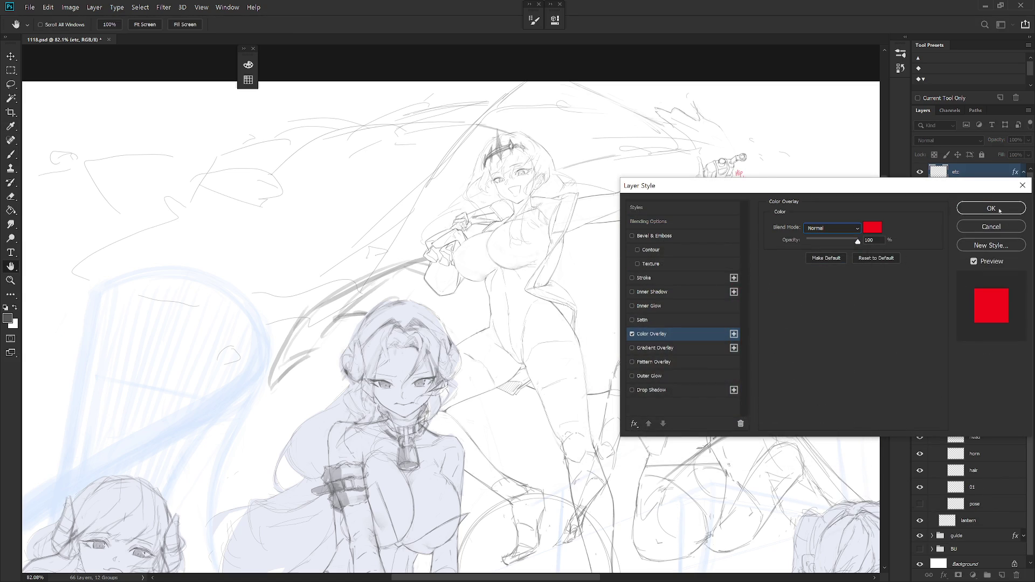
pyautogui.press('Return')
pyautogui.click(1023, 172)
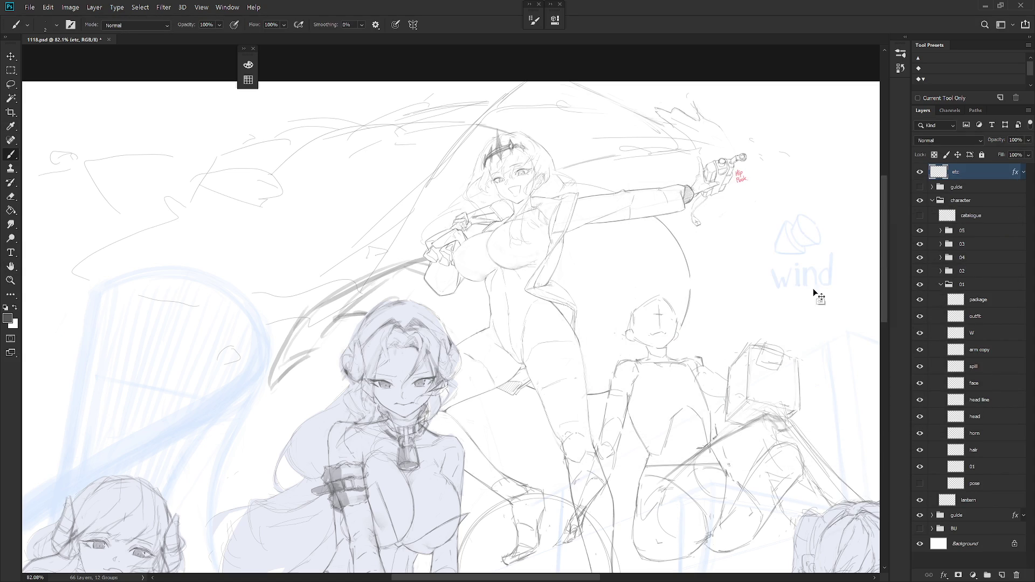
pyautogui.hotkey('ctrl', '-')
pyautogui.hotkey('ctrl', '-')
pyautogui.hotkey('ctrl', '-')
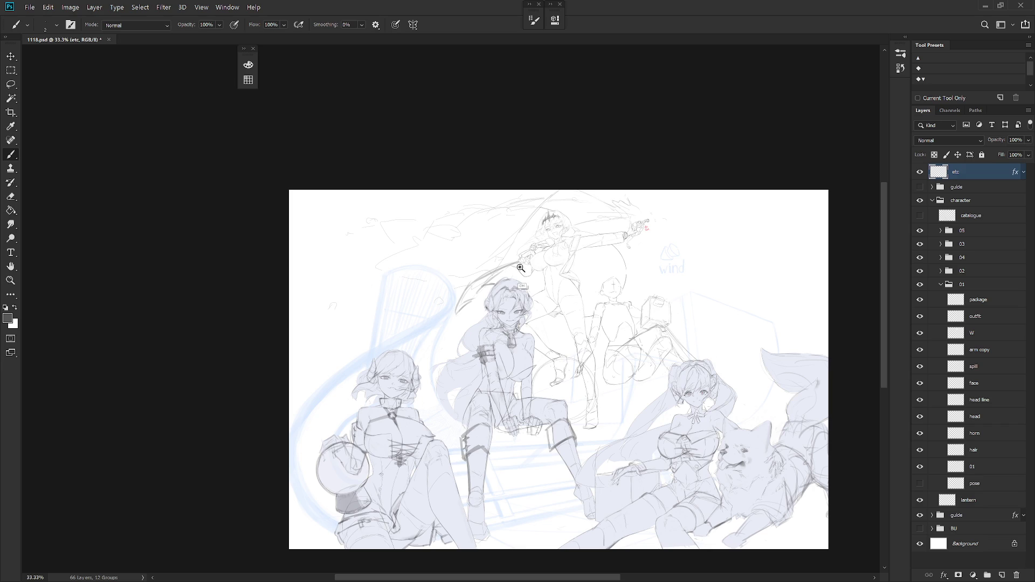
# Hide group 04, select the outfit layer, and zoom in on the standing girl's hands
pyautogui.scroll(5, 531, 287)
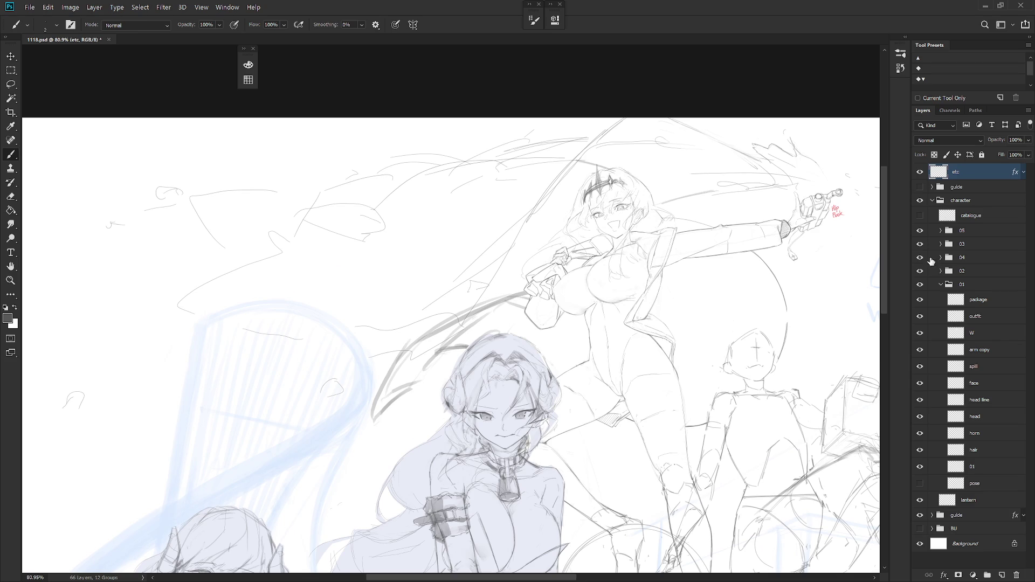
pyautogui.click(921, 257)
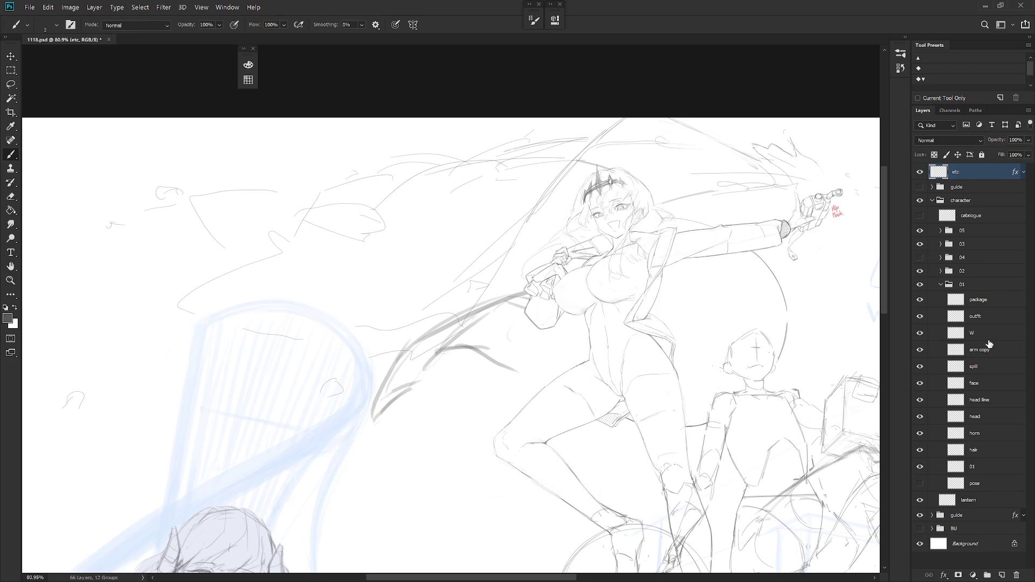
pyautogui.click(990, 319)
pyautogui.press('r')
pyautogui.moveTo(650, 467); pyautogui.dragTo(665, 406)
pyautogui.press('b')
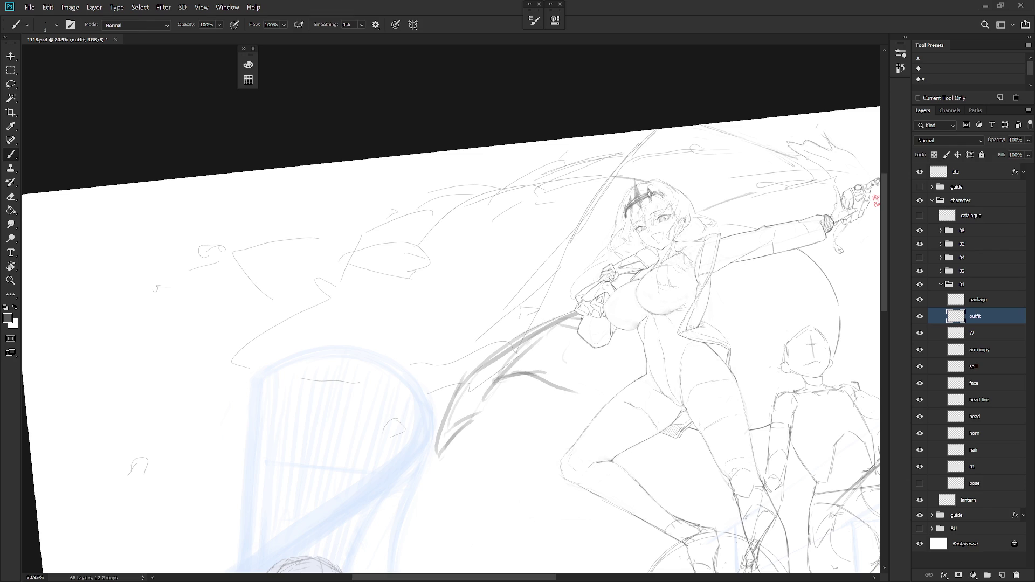
pyautogui.press('l')
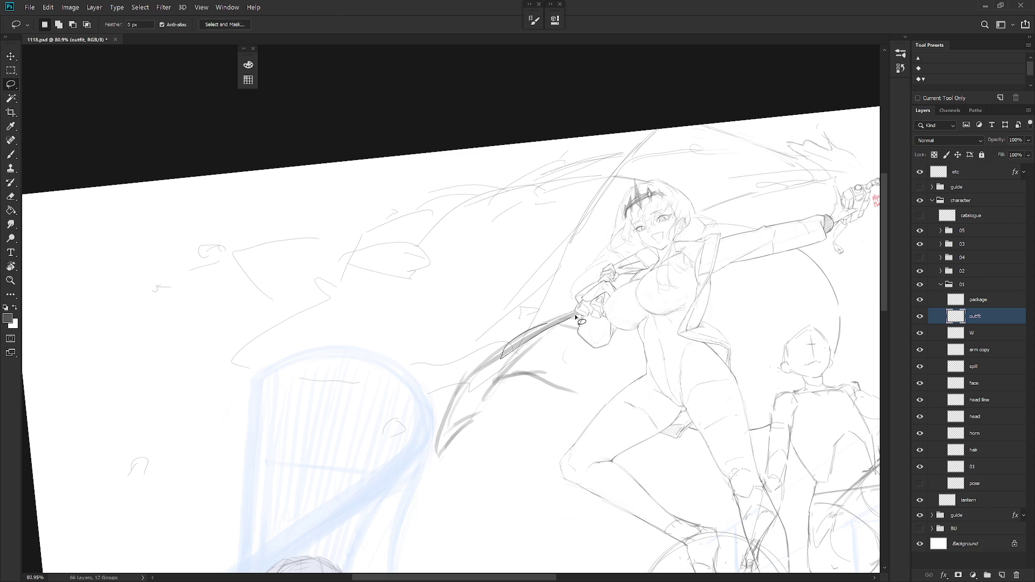
pyautogui.press('b')
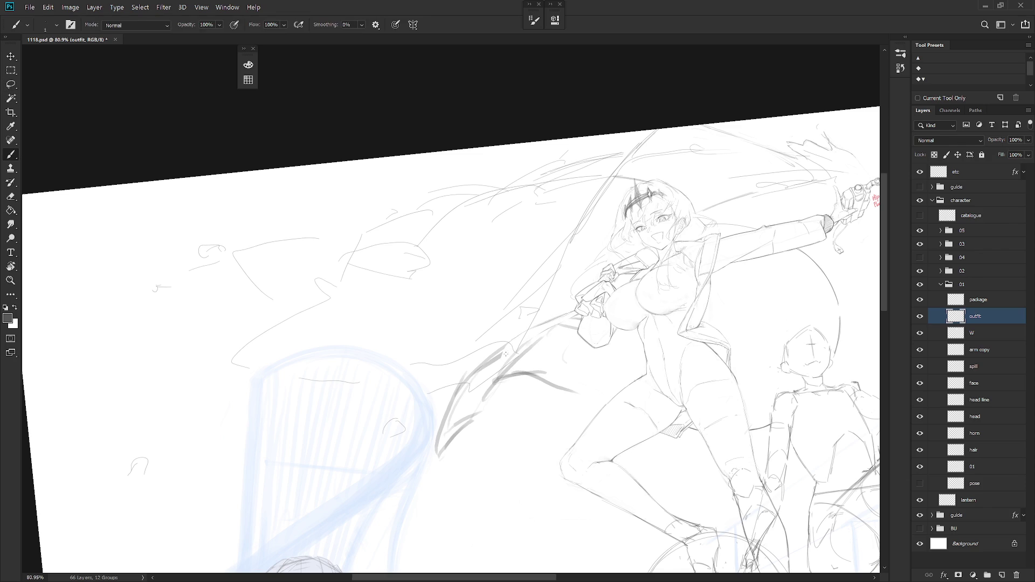
pyautogui.moveTo(555, 379); pyautogui.dragTo(573, 359)
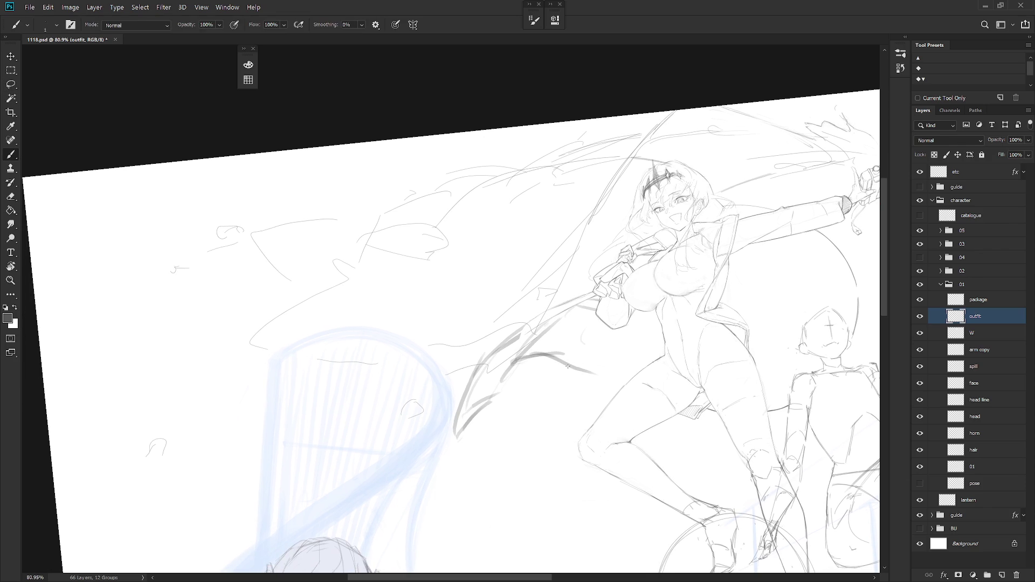
pyautogui.moveTo(564, 304); pyautogui.dragTo(567, 305)
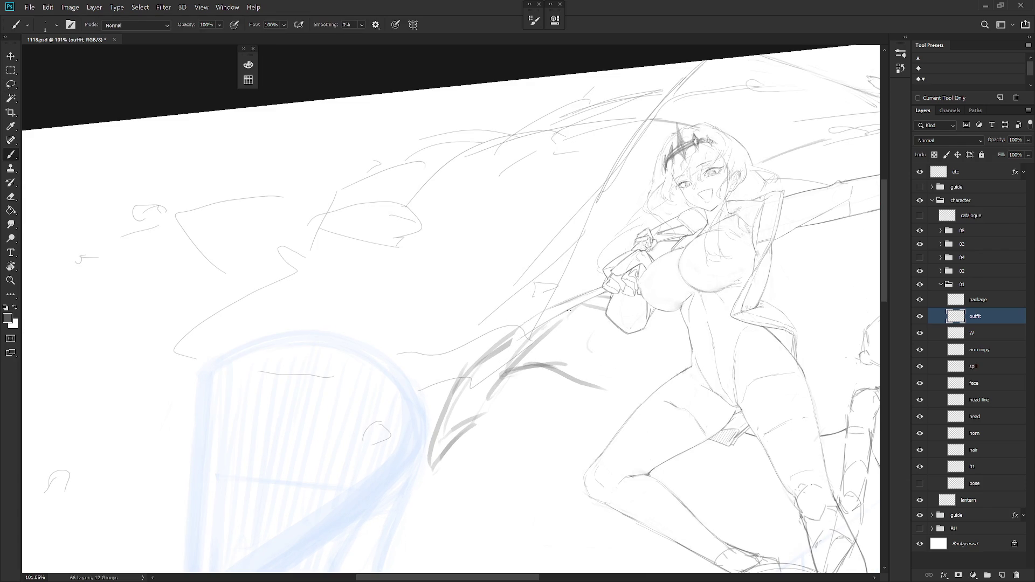
pyautogui.press('Escape')
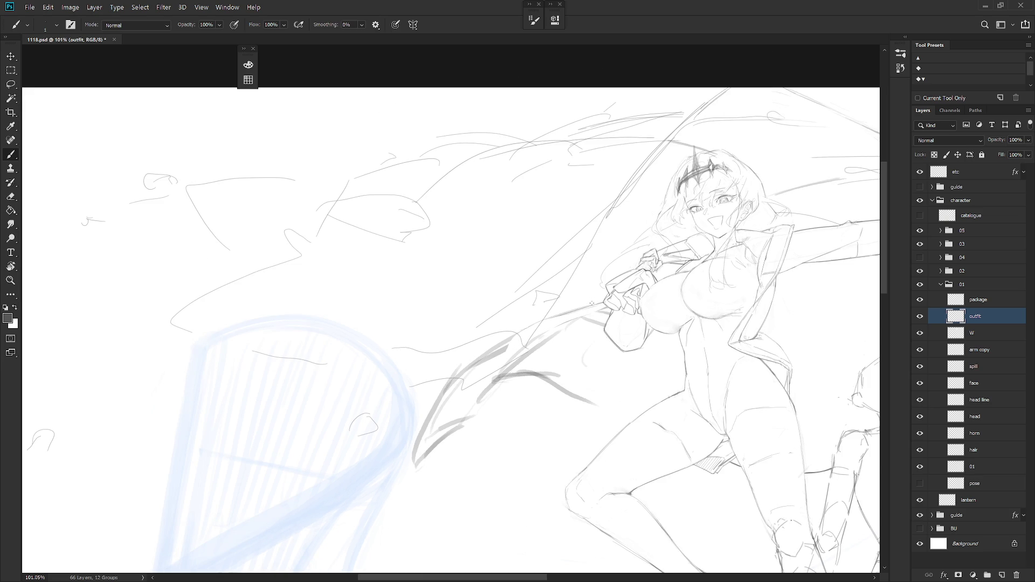
# Lasso and delete the dark spear-blade strokes, then show group 04 again
pyautogui.press('l')
pyautogui.moveTo(480, 412)
pyautogui.mouseDown()
pyautogui.moveTo(478, 351)
pyautogui.moveTo(495, 469)
pyautogui.mouseUp()
pyautogui.press('Delete')
pyautogui.hotkey('ctrl', 'd')
pyautogui.click(920, 258)
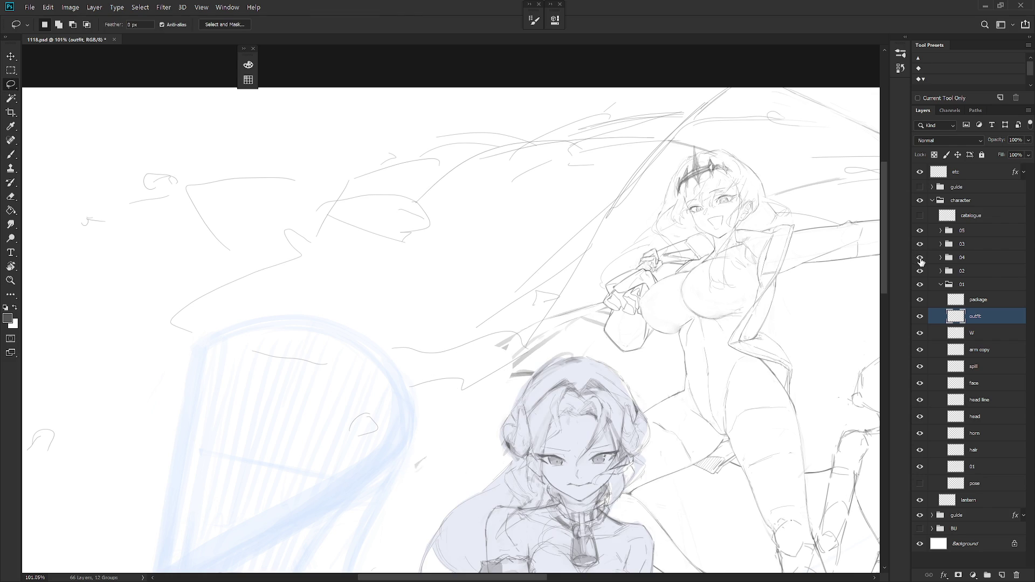
# Hide group 04 and pencil the short fabric-edge line, redrawing it once
pyautogui.click(920, 258)
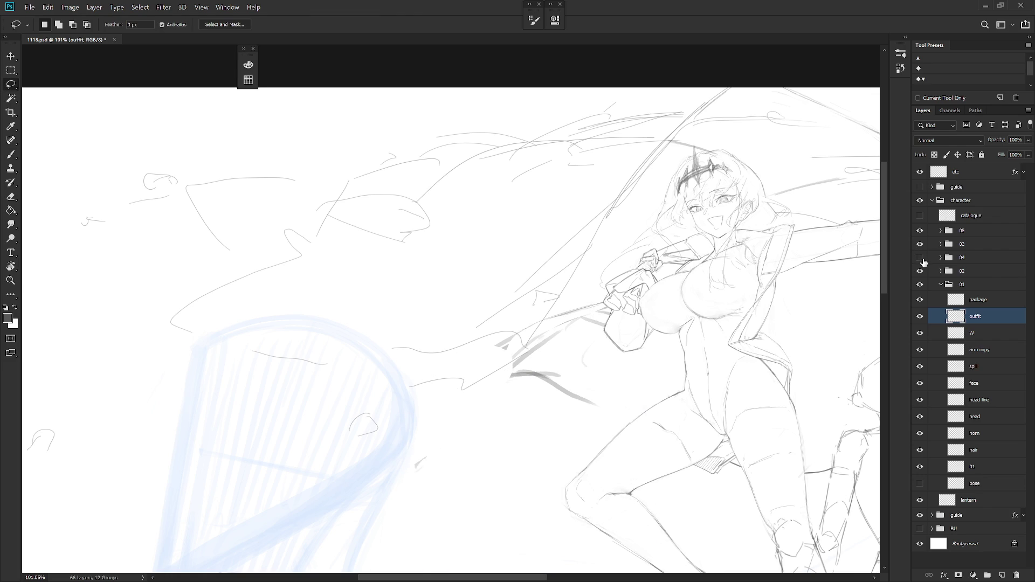
pyautogui.press('b')
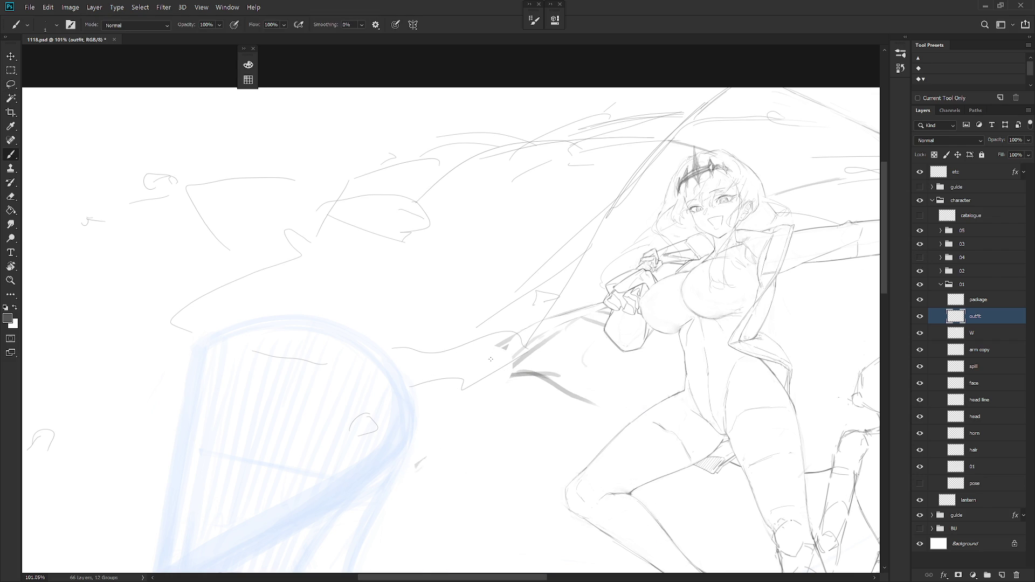
pyautogui.hotkey('shift', 'b')
pyautogui.moveTo(493, 355)
pyautogui.mouseDown()
pyautogui.moveTo(490, 392)
pyautogui.moveTo(508, 392)
pyautogui.moveTo(521, 357)
pyautogui.moveTo(561, 334)
pyautogui.mouseUp()
pyautogui.hotkey('ctrl', 'z')
pyautogui.hotkey('ctrl', 'z')
pyautogui.moveTo(504, 395)
pyautogui.mouseDown()
pyautogui.moveTo(547, 326)
pyautogui.moveTo(518, 343)
pyautogui.moveTo(544, 349)
pyautogui.moveTo(598, 313)
pyautogui.mouseUp()
# Delete the stray dark curve, extend the fabric line upper-right, and trim it
pyautogui.press('l')
pyautogui.press('Delete')
pyautogui.moveTo(531, 330)
pyautogui.mouseDown()
pyautogui.moveTo(496, 349)
pyautogui.moveTo(543, 340)
pyautogui.mouseUp()
pyautogui.press('b')
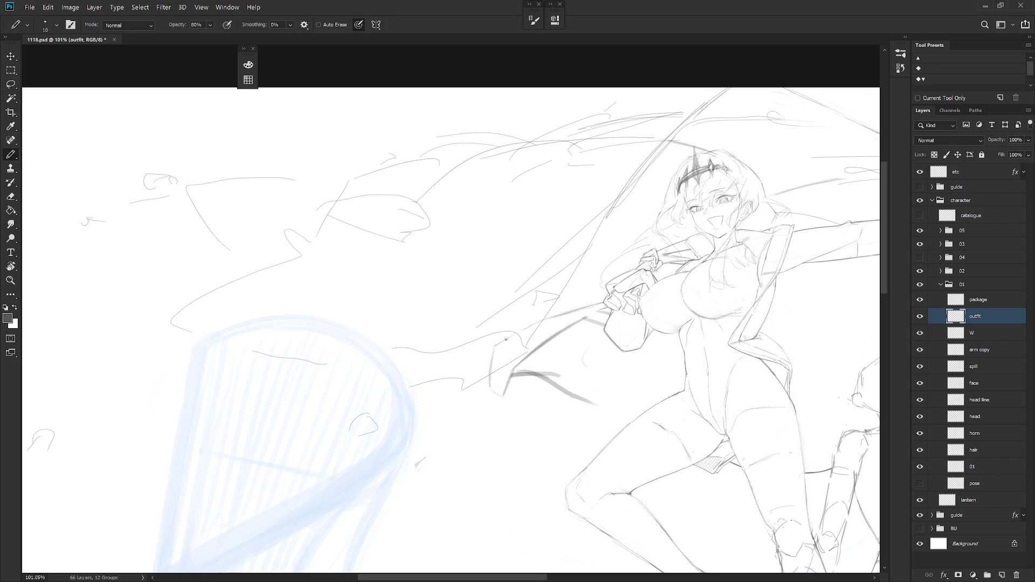
pyautogui.moveTo(510, 333); pyautogui.dragTo(582, 307)
pyautogui.press('l')
pyautogui.moveTo(509, 340); pyautogui.dragTo(588, 317)
pyautogui.press('Delete')
pyautogui.hotkey('ctrl', 'd')
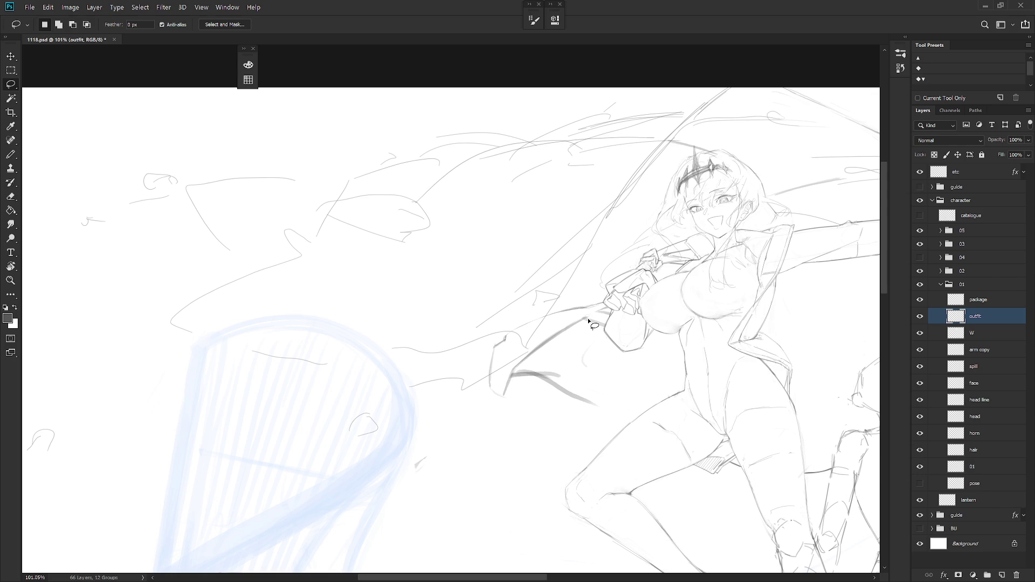
# Make trial lasso selections around the fabric near the sleeve edge
pyautogui.press('b')
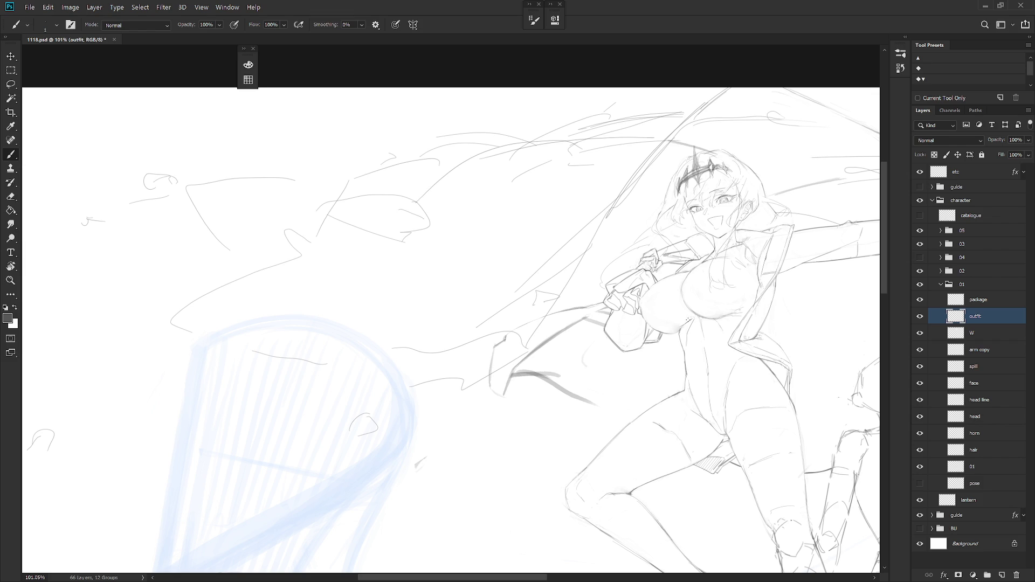
pyautogui.press('l')
pyautogui.moveTo(608, 311)
pyautogui.mouseDown()
pyautogui.moveTo(603, 334)
pyautogui.moveTo(636, 311)
pyautogui.mouseUp()
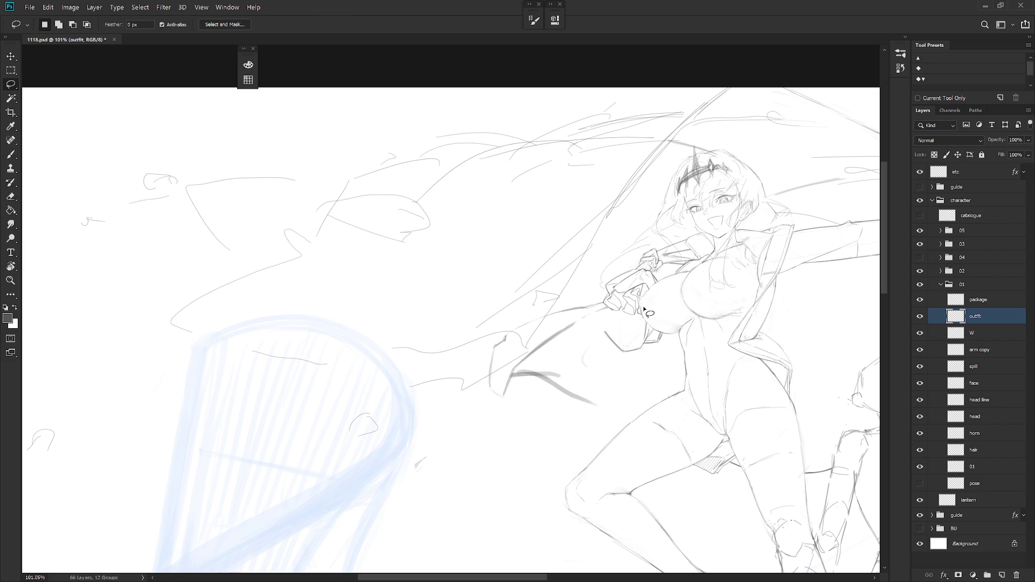
pyautogui.hotkey('ctrl', 'd')
pyautogui.moveTo(612, 312)
pyautogui.mouseDown()
pyautogui.moveTo(605, 330)
pyautogui.moveTo(582, 324)
pyautogui.moveTo(613, 312)
pyautogui.moveTo(603, 307)
pyautogui.mouseUp()
pyautogui.press('b')
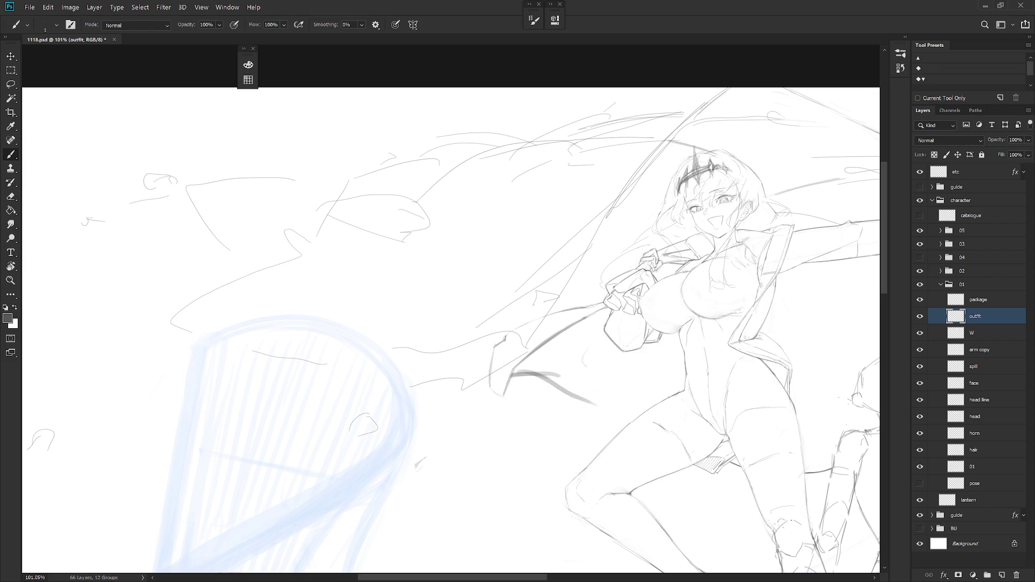
pyautogui.press('l')
pyautogui.moveTo(582, 305); pyautogui.dragTo(606, 316)
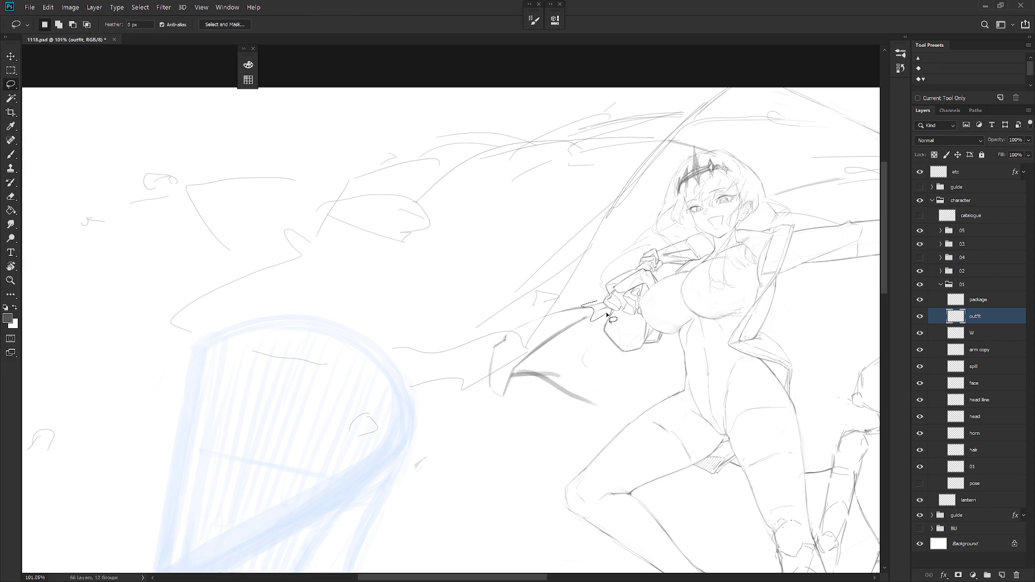
# Rotate the view about 30°, reset it, and try a short vertical fabric line
pyautogui.press('r')
pyautogui.moveTo(670, 378); pyautogui.dragTo(678, 237)
pyautogui.press('b')
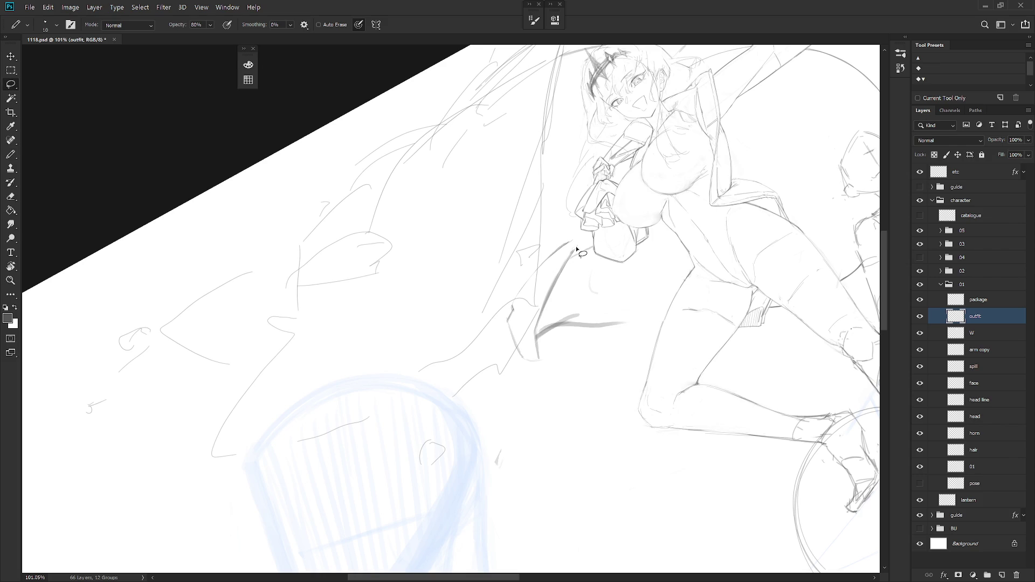
pyautogui.press('l')
pyautogui.press('Escape')
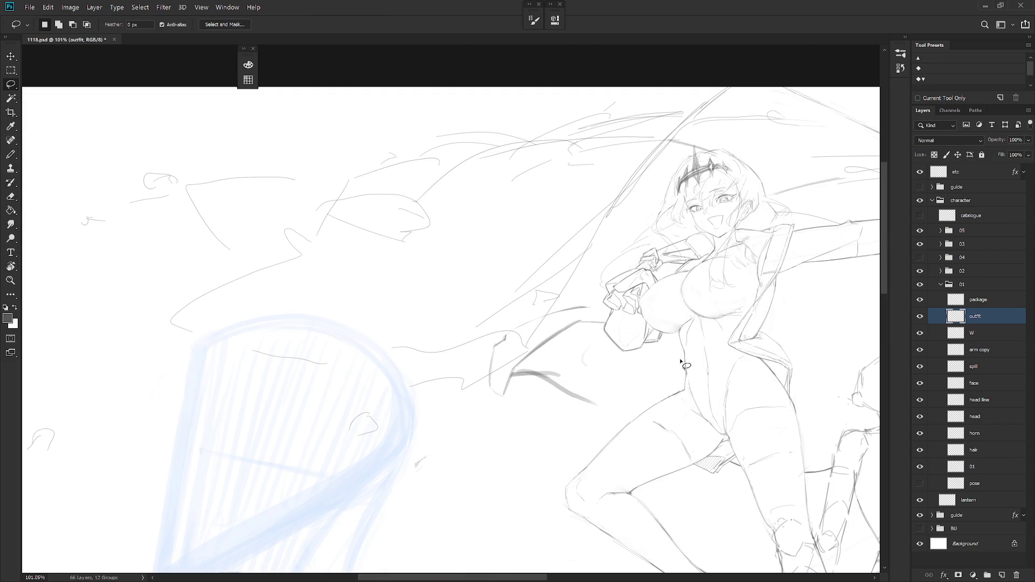
pyautogui.press('b')
pyautogui.moveTo(504, 340)
pyautogui.mouseDown()
pyautogui.moveTo(505, 380)
pyautogui.moveTo(508, 372)
pyautogui.mouseUp()
pyautogui.hotkey('ctrl', 'z')
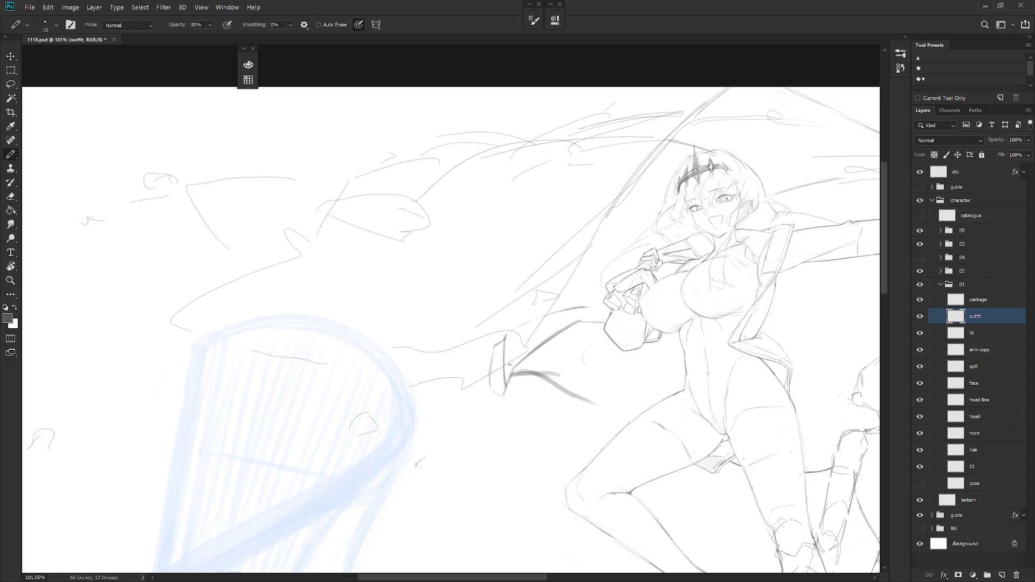
# Delete the leftover dark stroke beside the fabric and show group 04 again
pyautogui.press('l')
pyautogui.moveTo(509, 365)
pyautogui.mouseDown()
pyautogui.moveTo(522, 393)
pyautogui.moveTo(571, 377)
pyautogui.moveTo(567, 363)
pyautogui.moveTo(535, 374)
pyautogui.moveTo(559, 404)
pyautogui.moveTo(591, 365)
pyautogui.moveTo(537, 379)
pyautogui.moveTo(623, 423)
pyautogui.mouseUp()
pyautogui.hotkey('ctrl', 'd')
pyautogui.press('b')
pyautogui.press('l')
pyautogui.press('Delete')
pyautogui.hotkey('ctrl', 'd')
pyautogui.press('b')
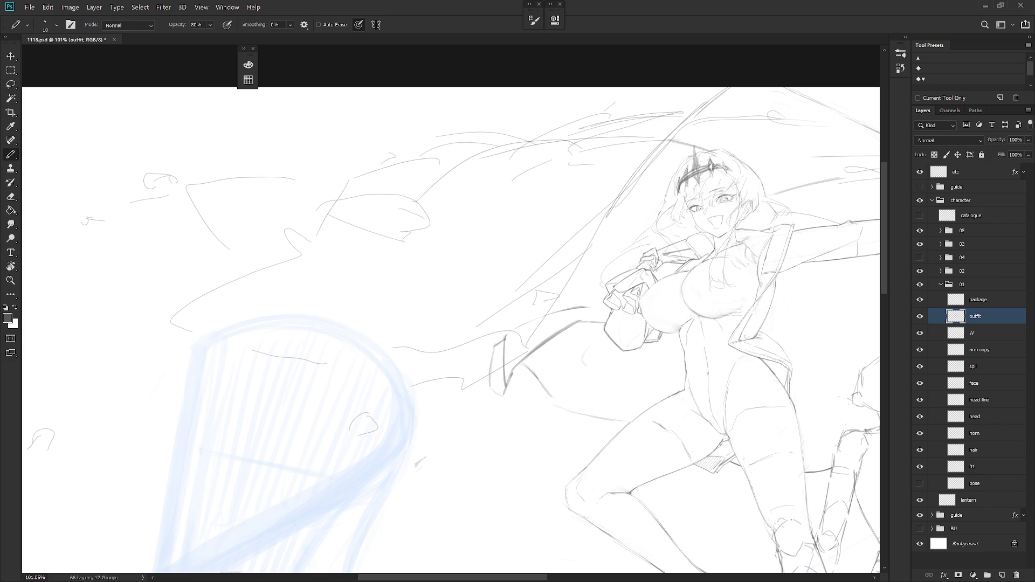
pyautogui.click(920, 257)
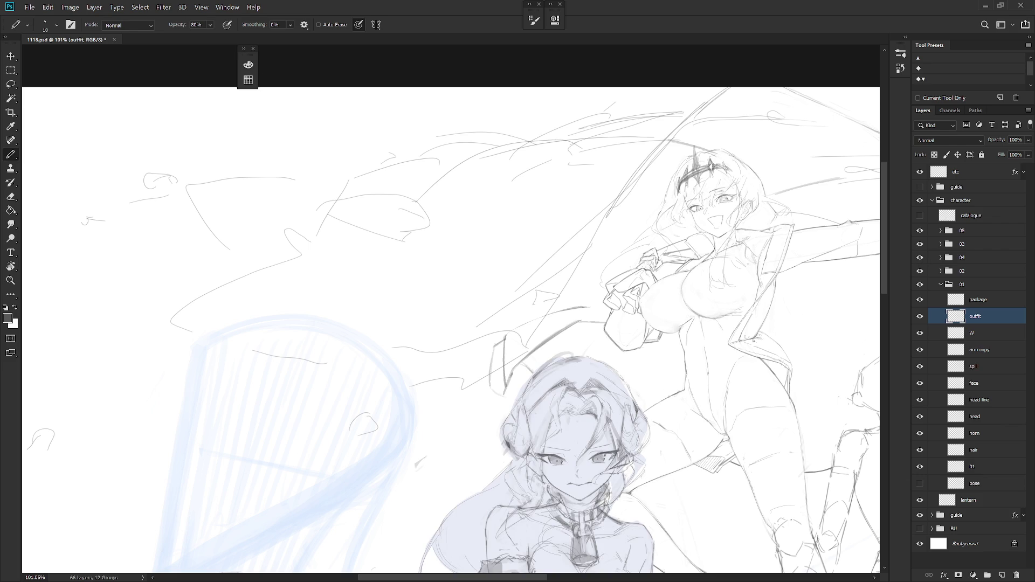
pyautogui.scroll(-3, 639, 260)
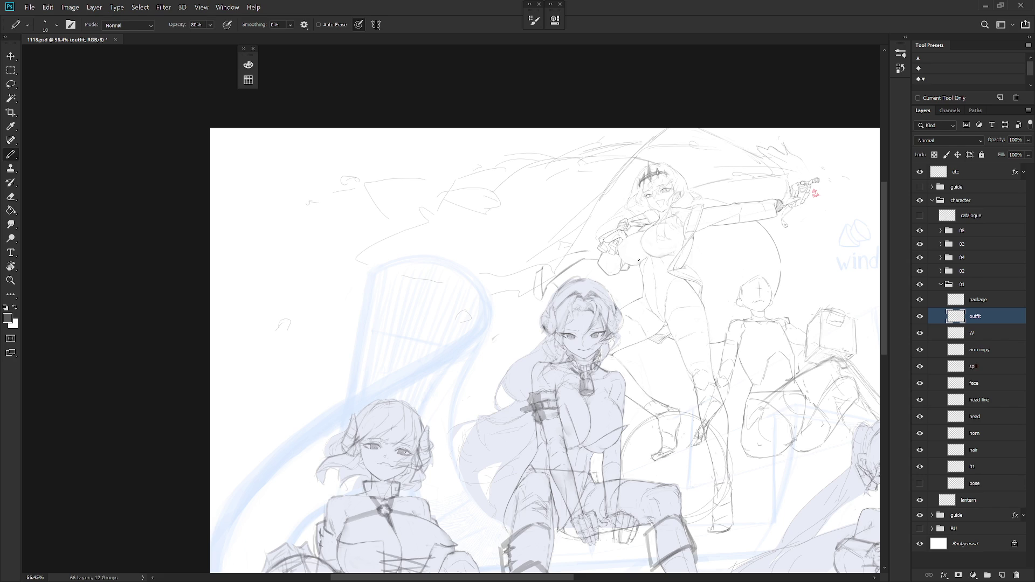
pyautogui.scroll(-2, 641, 260)
pyautogui.press('h')
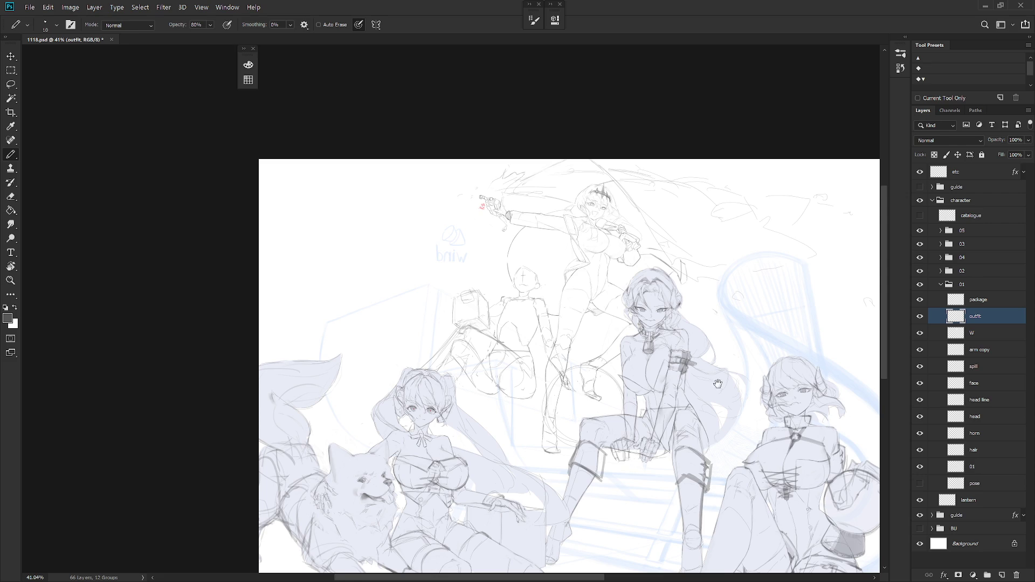
pyautogui.moveTo(719, 386); pyautogui.dragTo(671, 349)
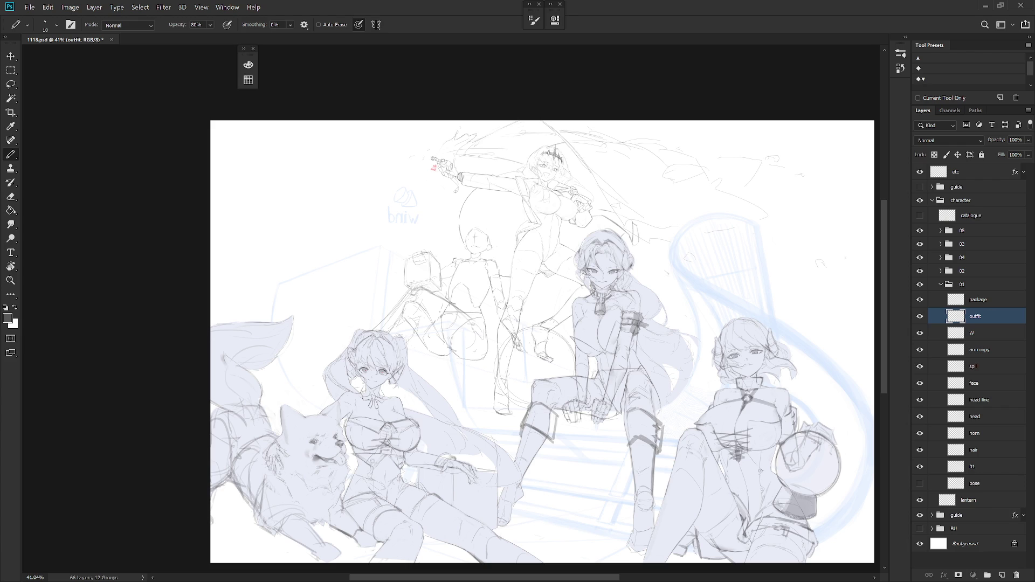
pyautogui.scroll(3, 591, 205)
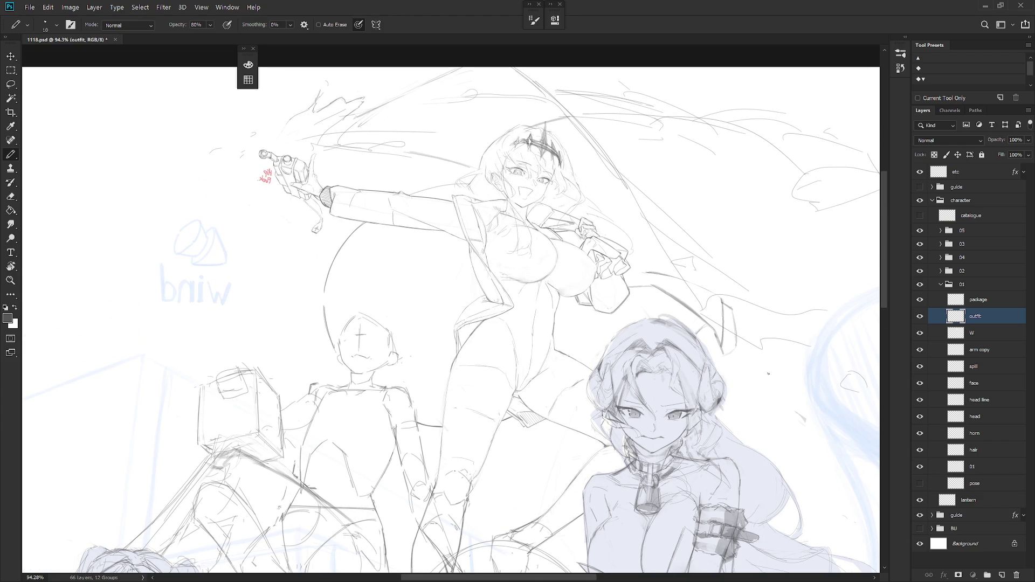
pyautogui.scroll(-2, 747, 313)
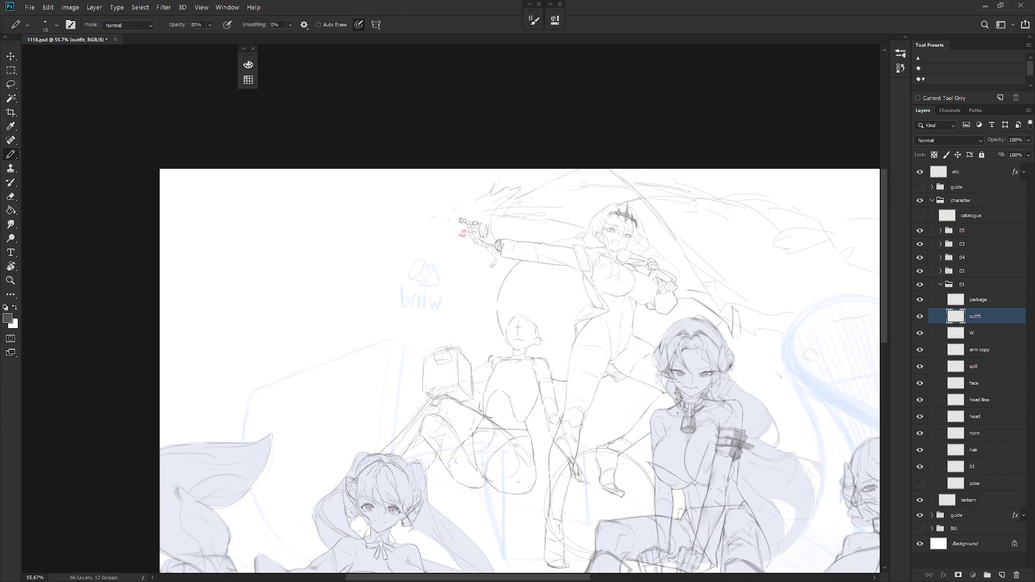
pyautogui.press('h')
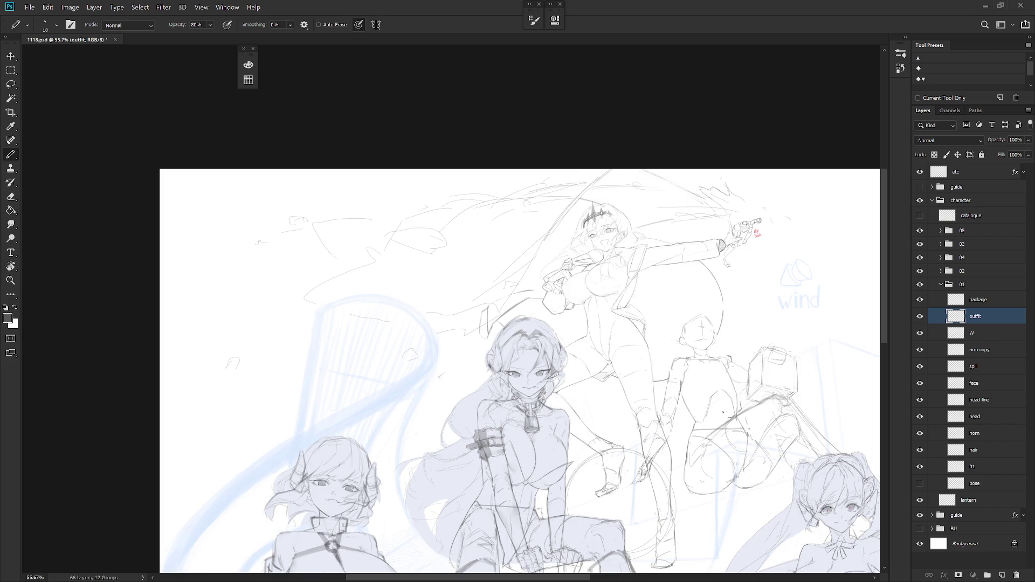
pyautogui.scroll(2, 647, 351)
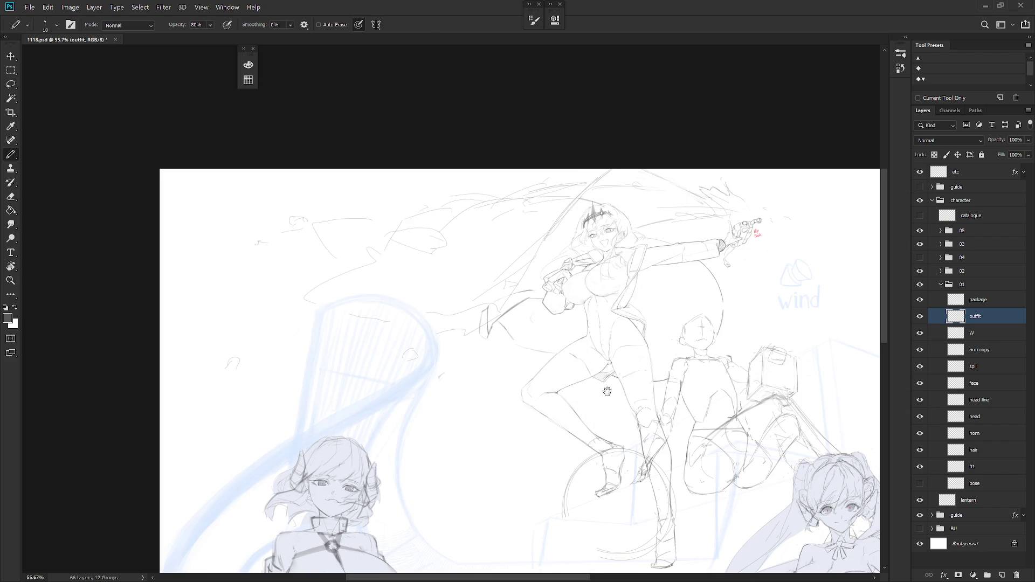
pyautogui.press('l')
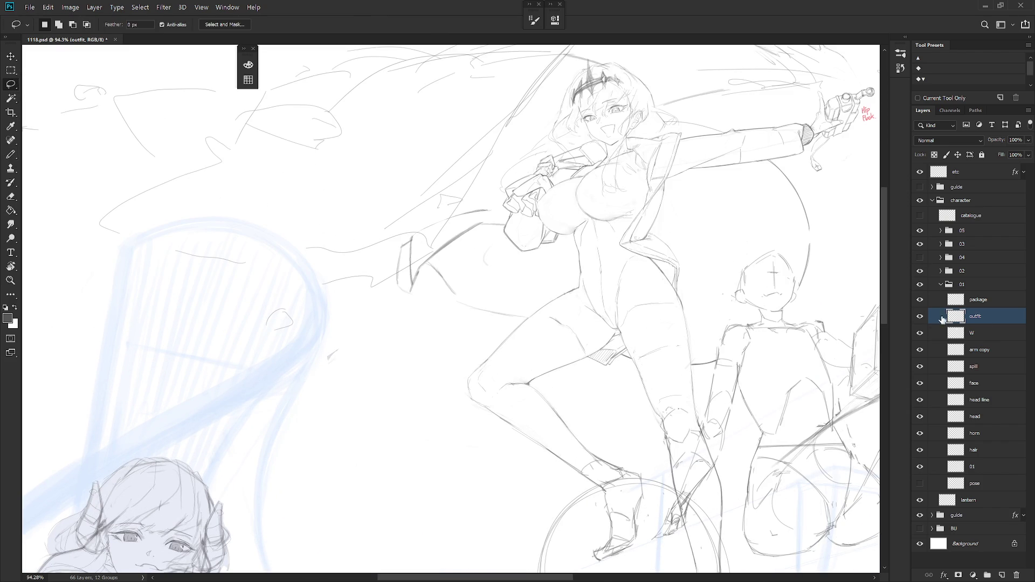
# Move the hatched patch on the thigh down and left with Free Transform
pyautogui.click(922, 318)
pyautogui.click(920, 317)
pyautogui.moveTo(600, 385)
pyautogui.mouseDown()
pyautogui.moveTo(636, 340)
pyautogui.moveTo(603, 384)
pyautogui.mouseUp()
pyautogui.hotkey('ctrl', 't')
pyautogui.press('Return')
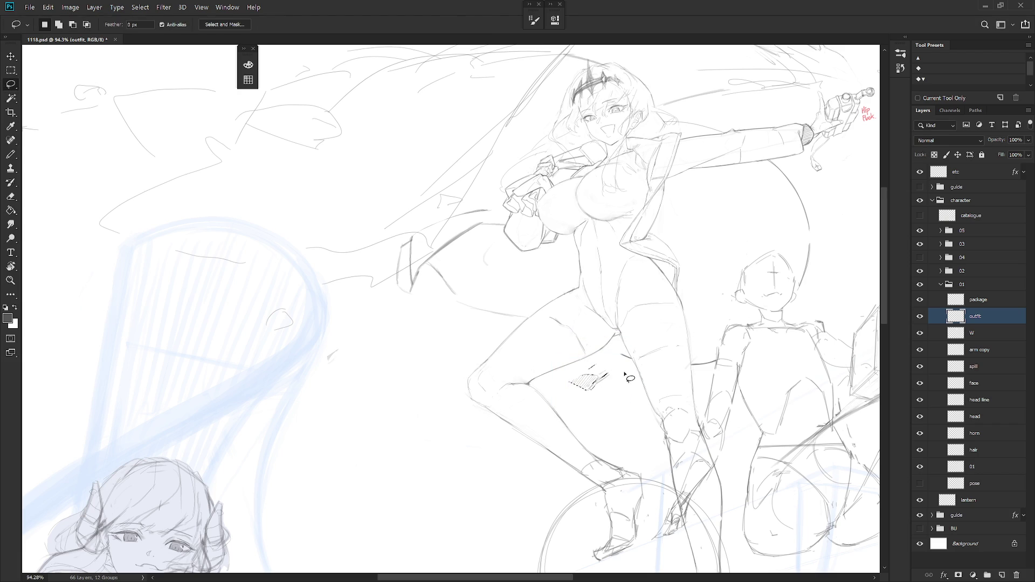
# Try a selection on the package layer and a leftward leg hatching stroke, then undo it
pyautogui.press('b')
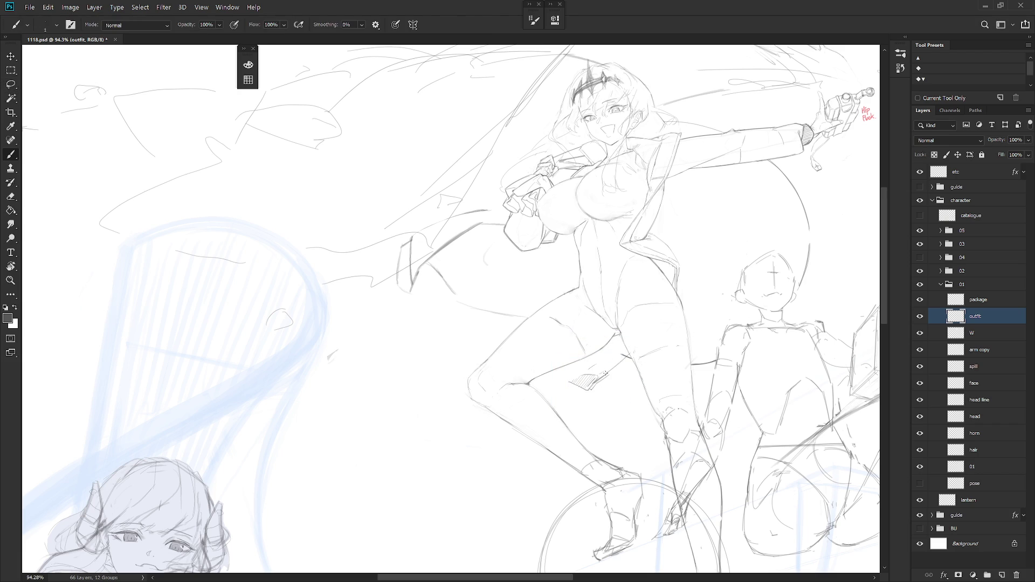
pyautogui.click(1004, 305)
pyautogui.press('l')
pyautogui.moveTo(625, 347); pyautogui.dragTo(619, 361)
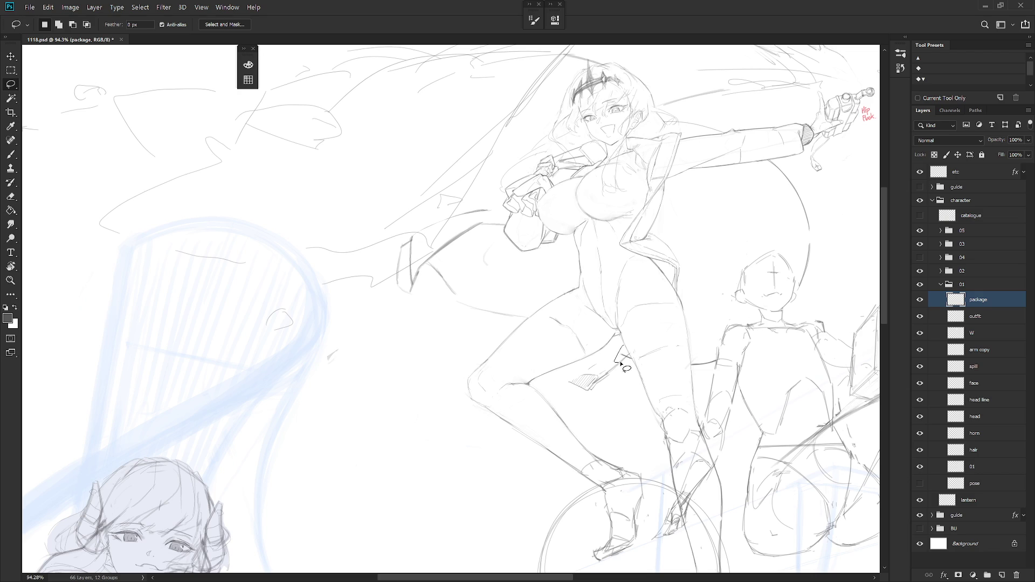
pyautogui.hotkey('ctrl', 'd')
pyautogui.hotkey('alt', '[')
pyautogui.press('b')
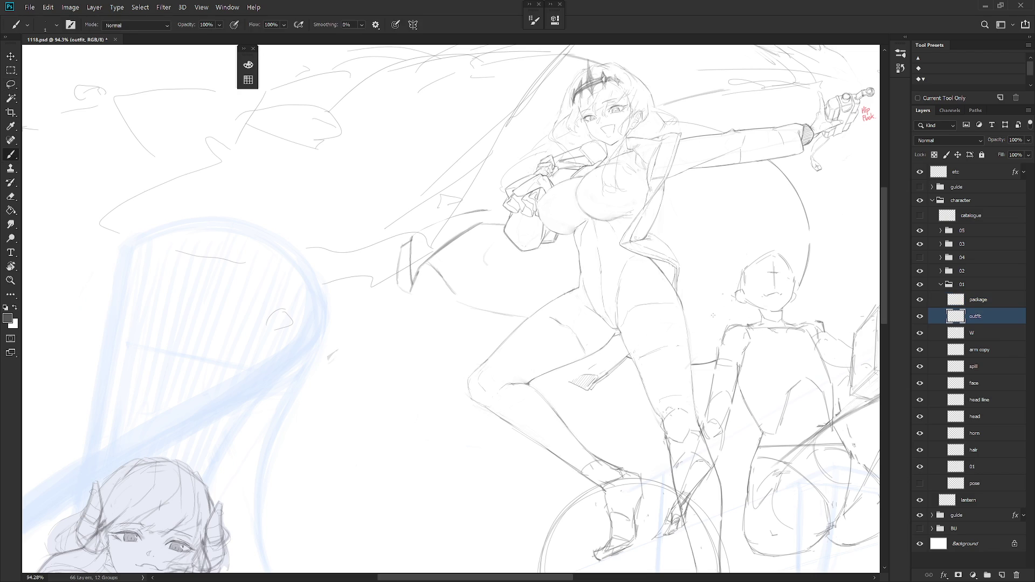
pyautogui.moveTo(556, 372)
pyautogui.mouseDown()
pyautogui.moveTo(567, 381)
pyautogui.moveTo(579, 371)
pyautogui.mouseUp()
pyautogui.hotkey('ctrl', 'z')
# Free-transform the fabric strokes left of the hands to a new position
pyautogui.press('l')
pyautogui.moveTo(511, 337)
pyautogui.mouseDown()
pyautogui.moveTo(483, 227)
pyautogui.moveTo(463, 196)
pyautogui.moveTo(398, 324)
pyautogui.moveTo(517, 337)
pyautogui.moveTo(500, 368)
pyautogui.mouseUp()
pyautogui.hotkey('ctrl', 't')
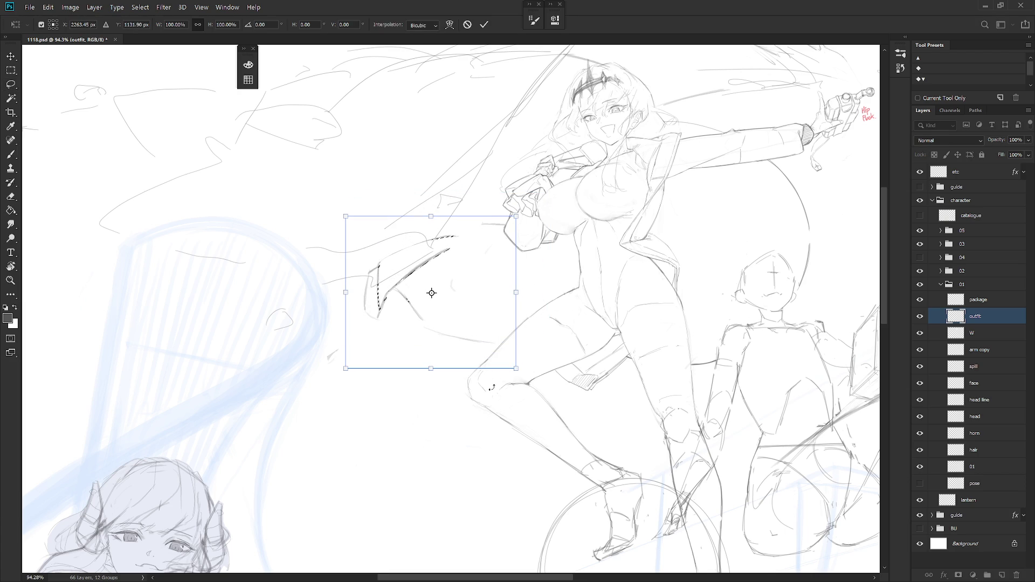
pyautogui.press('Return')
pyautogui.hotkey('ctrl', 'd')
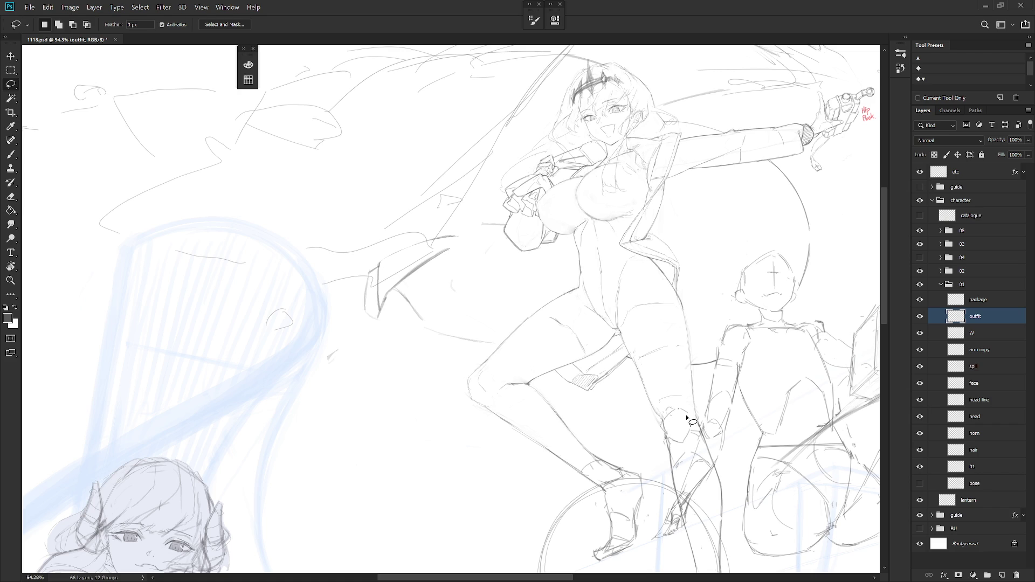
pyautogui.click(920, 257)
pyautogui.click(900, 68)
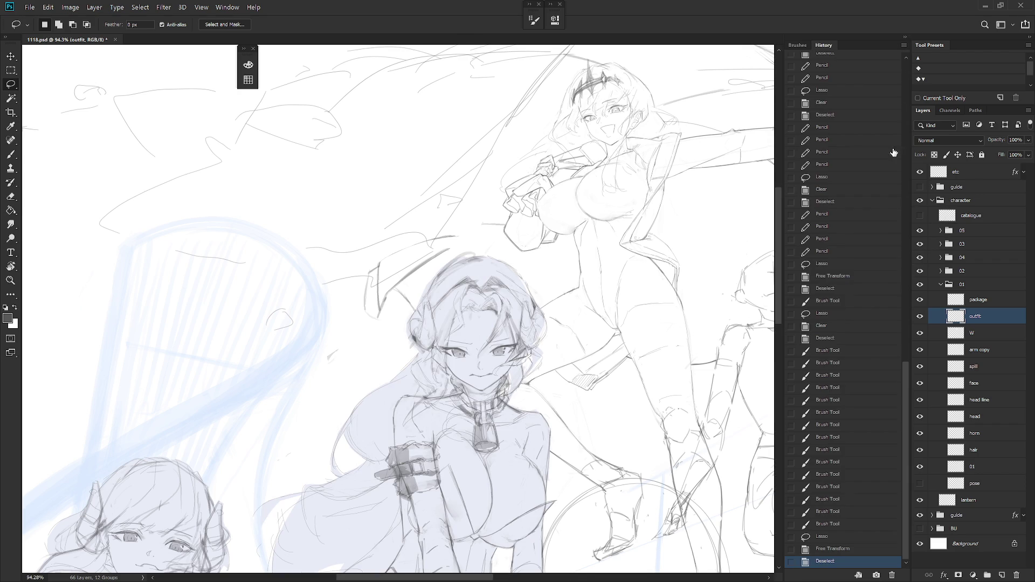
pyautogui.click(907, 70)
pyautogui.click(851, 105)
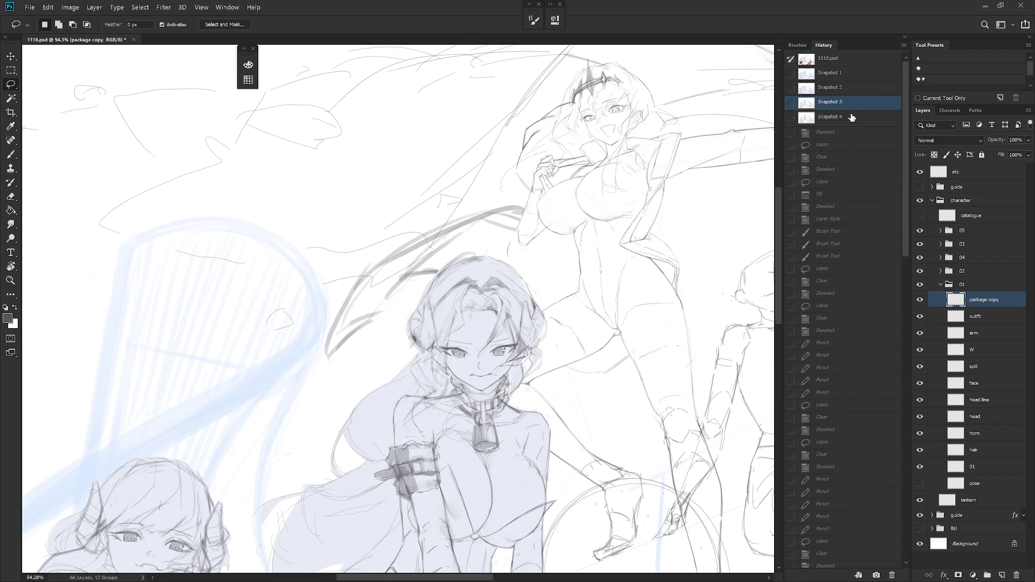
pyautogui.click(853, 119)
pyautogui.click(854, 106)
pyautogui.click(854, 117)
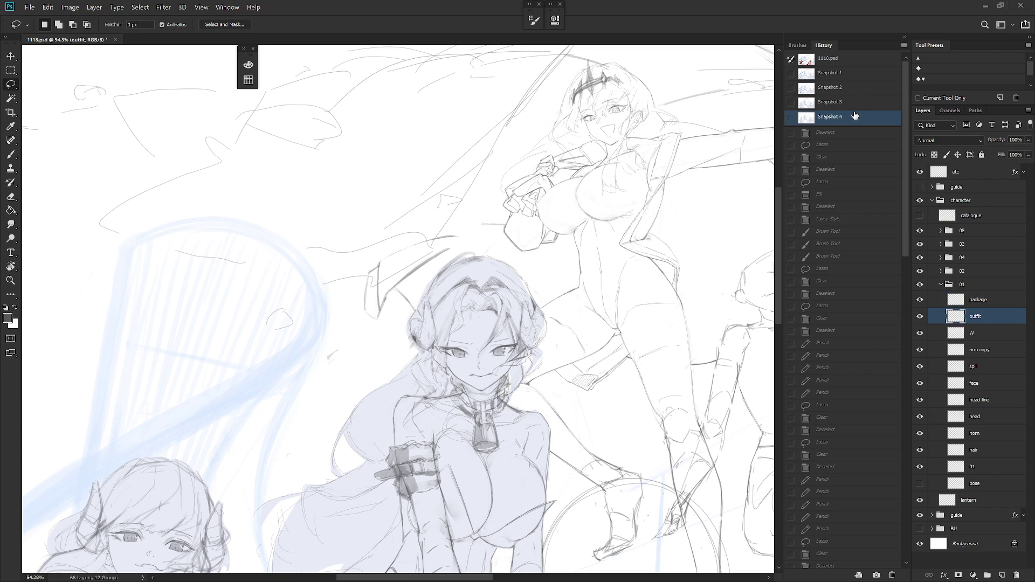
pyautogui.click(854, 104)
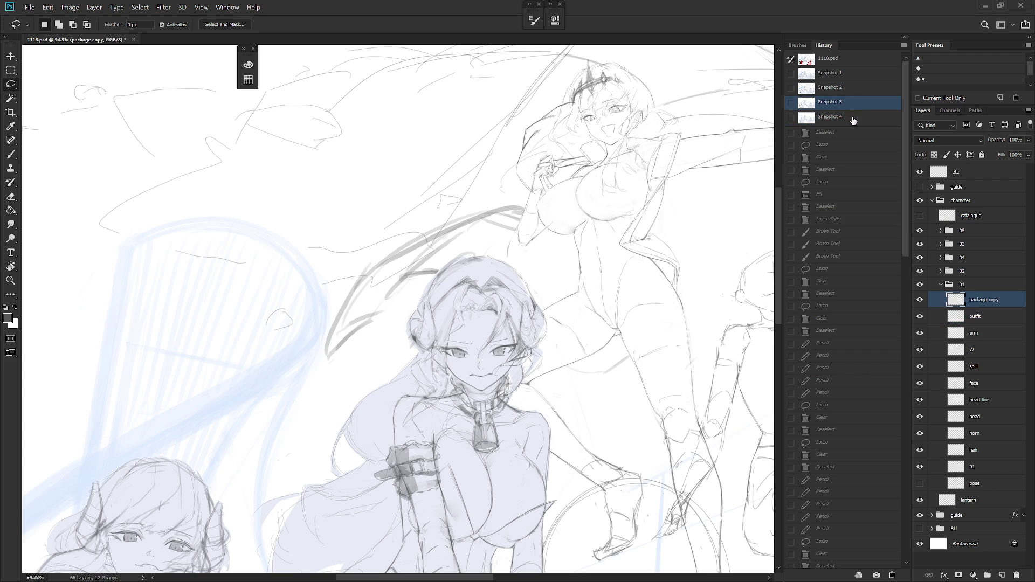
pyautogui.click(852, 75)
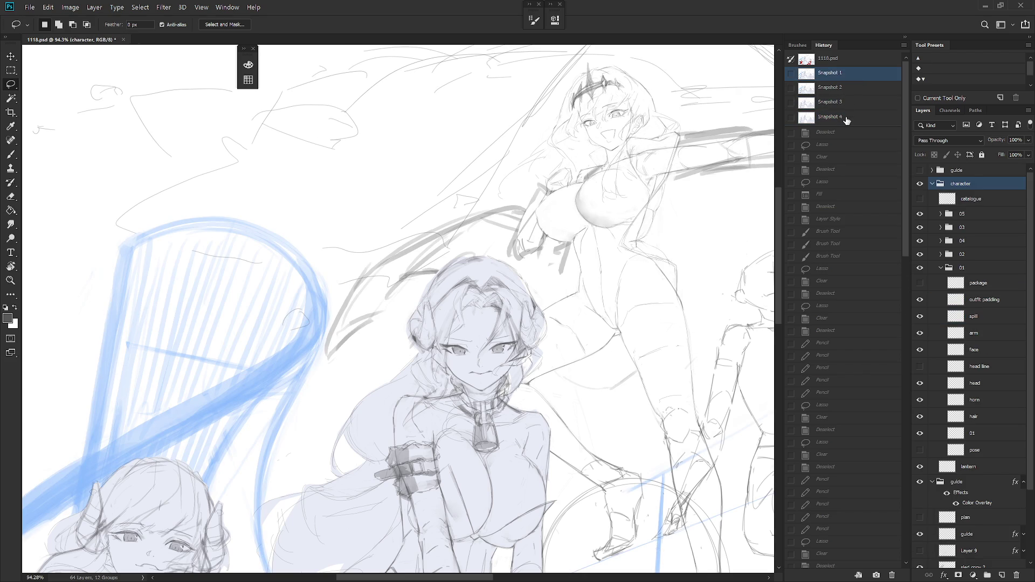
pyautogui.click(846, 119)
pyautogui.click(849, 89)
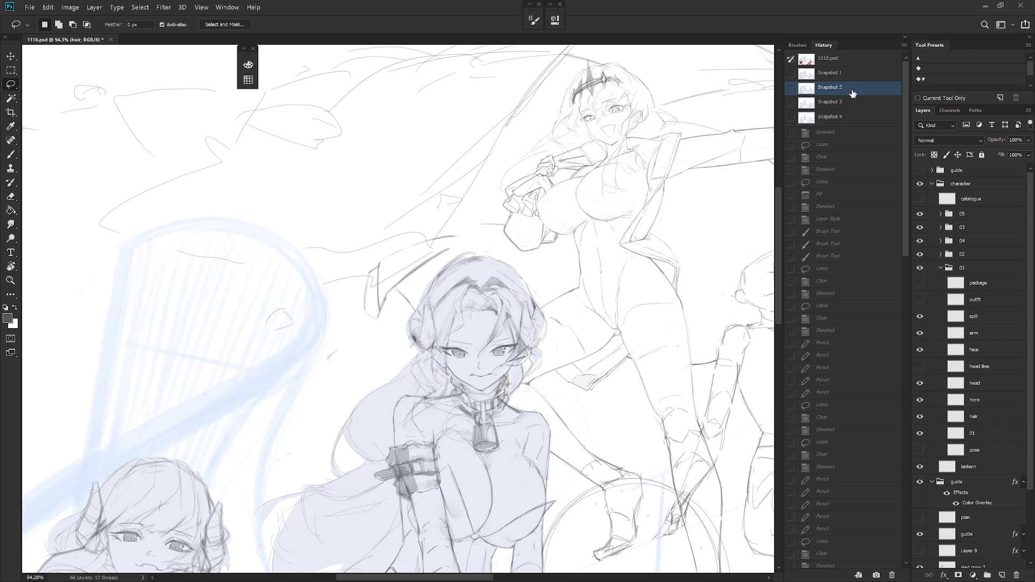
pyautogui.click(848, 120)
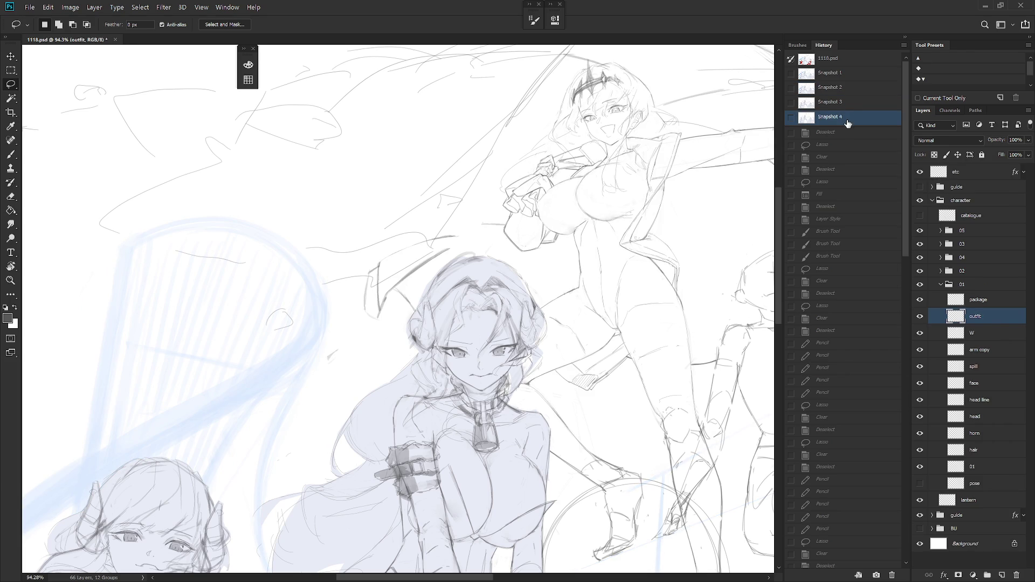
pyautogui.click(851, 102)
pyautogui.click(850, 118)
pyautogui.click(851, 104)
pyautogui.click(851, 117)
pyautogui.scroll(-10, 862, 324)
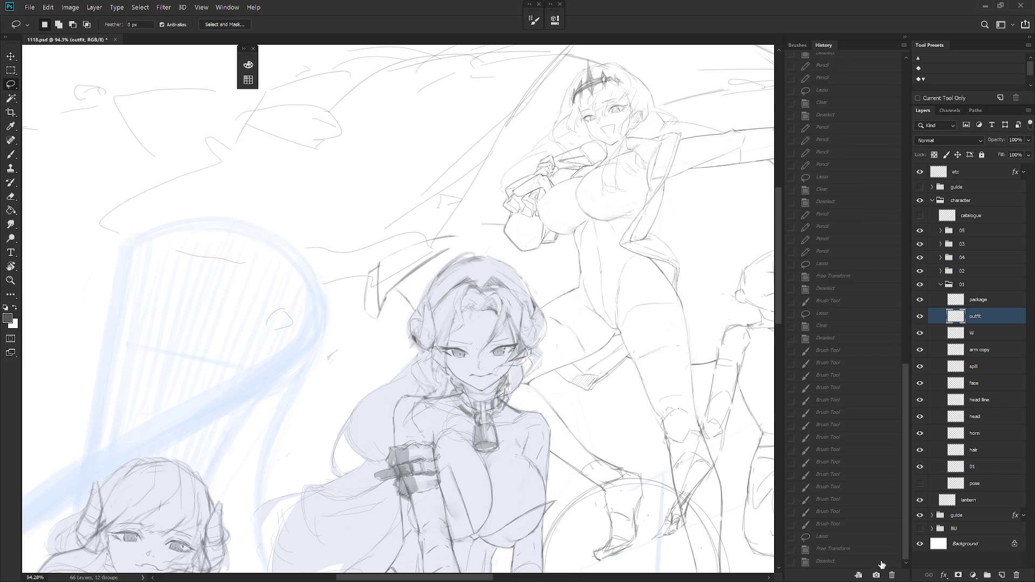
pyautogui.click(884, 562)
pyautogui.click(904, 37)
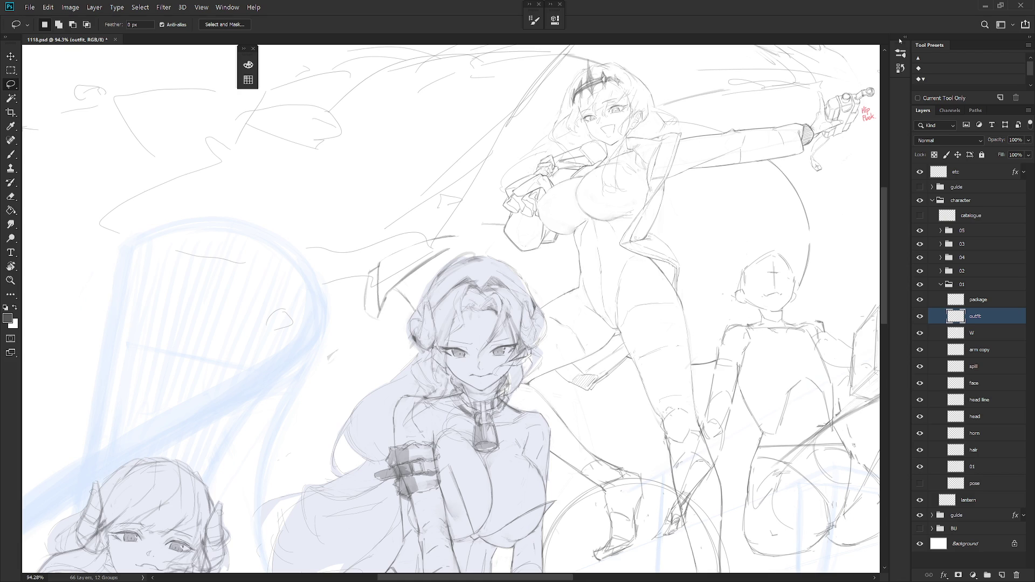
# Hide group 04, shift the leg-stroke patch down-left, and draw a new thigh line
pyautogui.scroll(-5, 676, 372)
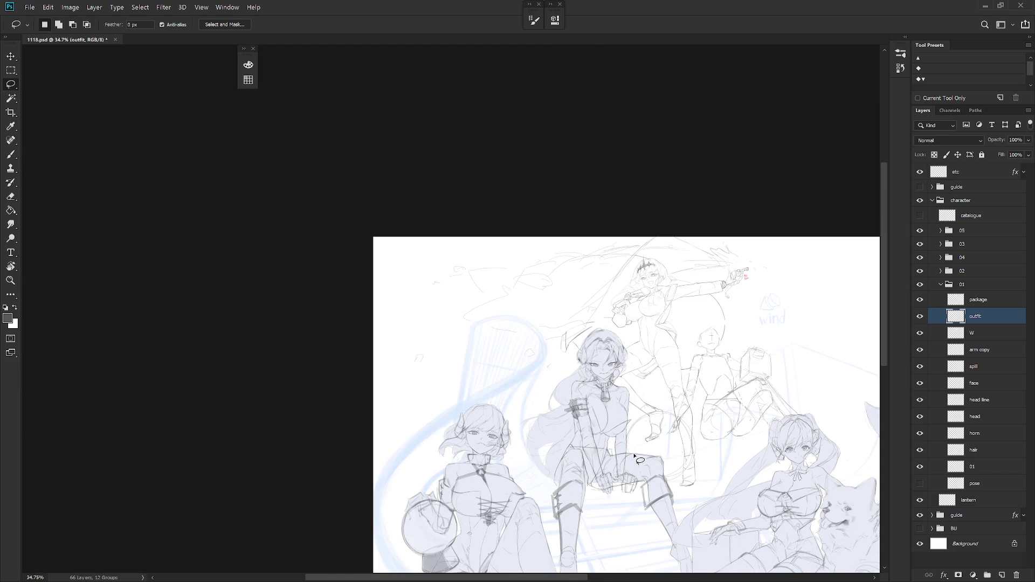
pyautogui.scroll(4, 636, 457)
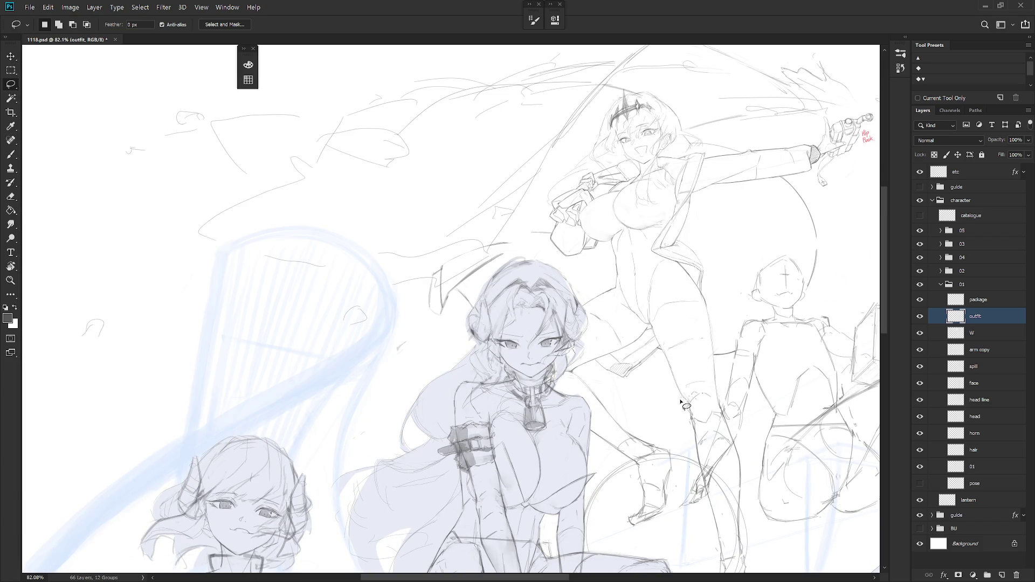
pyautogui.click(919, 258)
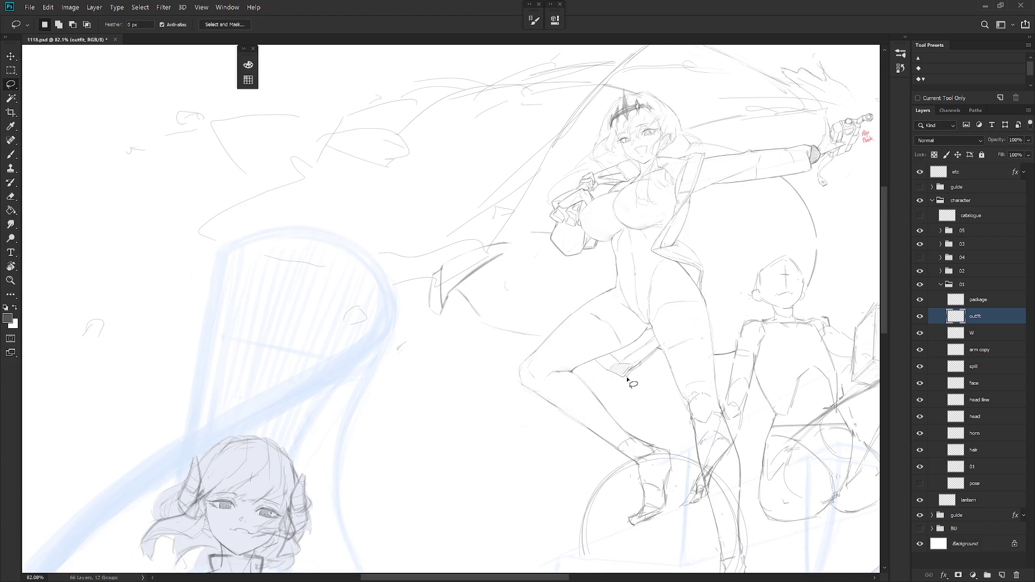
pyautogui.moveTo(630, 375)
pyautogui.mouseDown()
pyautogui.moveTo(664, 344)
pyautogui.moveTo(645, 338)
pyautogui.moveTo(594, 396)
pyautogui.mouseUp()
pyautogui.hotkey('ctrl', 't')
pyautogui.moveTo(641, 355); pyautogui.dragTo(627, 379)
pyautogui.press('Return')
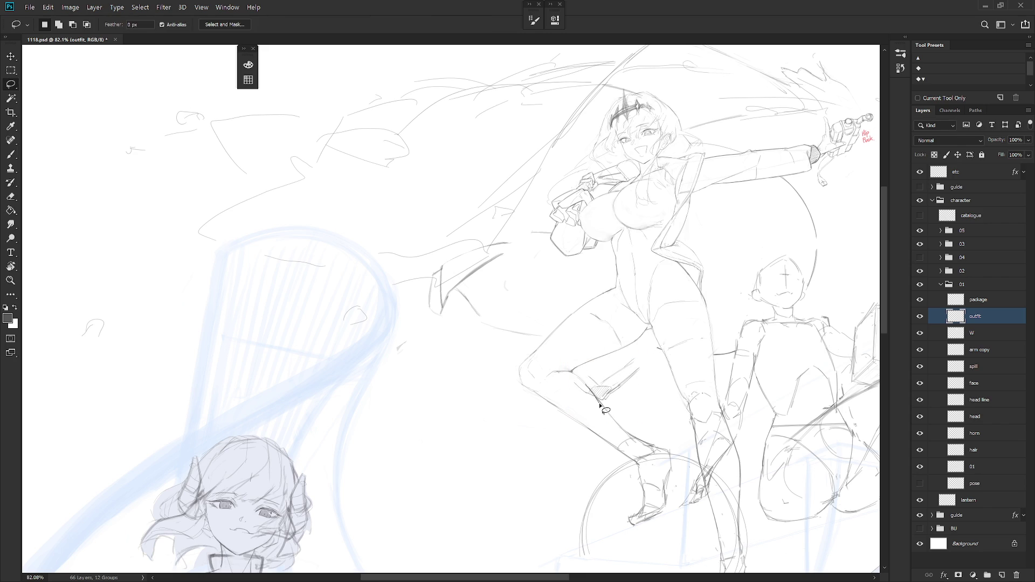
pyautogui.press('b')
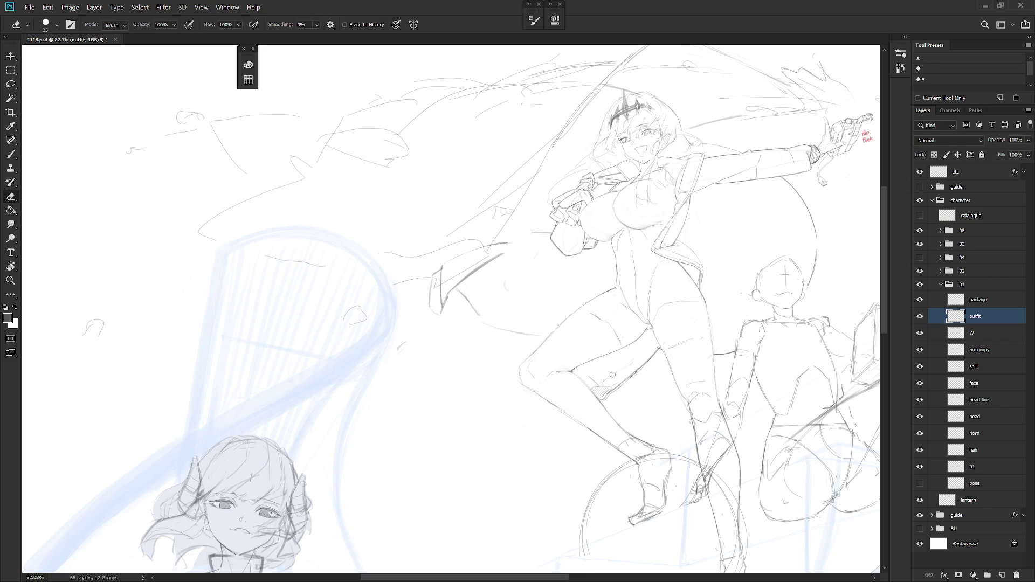
pyautogui.moveTo(599, 382); pyautogui.dragTo(623, 362)
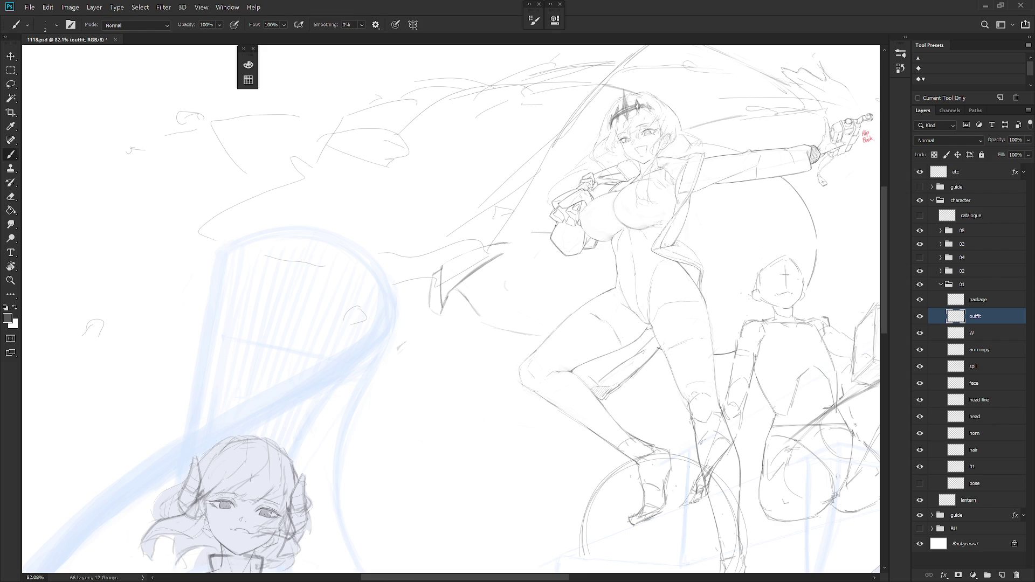
# Add pencil lines along the thigh and leg, tilting the view and undoing poor strokes
pyautogui.press('l')
pyautogui.moveTo(612, 402)
pyautogui.mouseDown()
pyautogui.moveTo(624, 382)
pyautogui.moveTo(572, 414)
pyautogui.mouseUp()
pyautogui.hotkey('ctrl', 'd')
pyautogui.press('b')
pyautogui.moveTo(608, 383); pyautogui.dragTo(638, 404)
pyautogui.moveTo(619, 412); pyautogui.dragTo(631, 404)
pyautogui.hotkey('ctrl', 'z')
pyautogui.moveTo(610, 404); pyautogui.dragTo(641, 351)
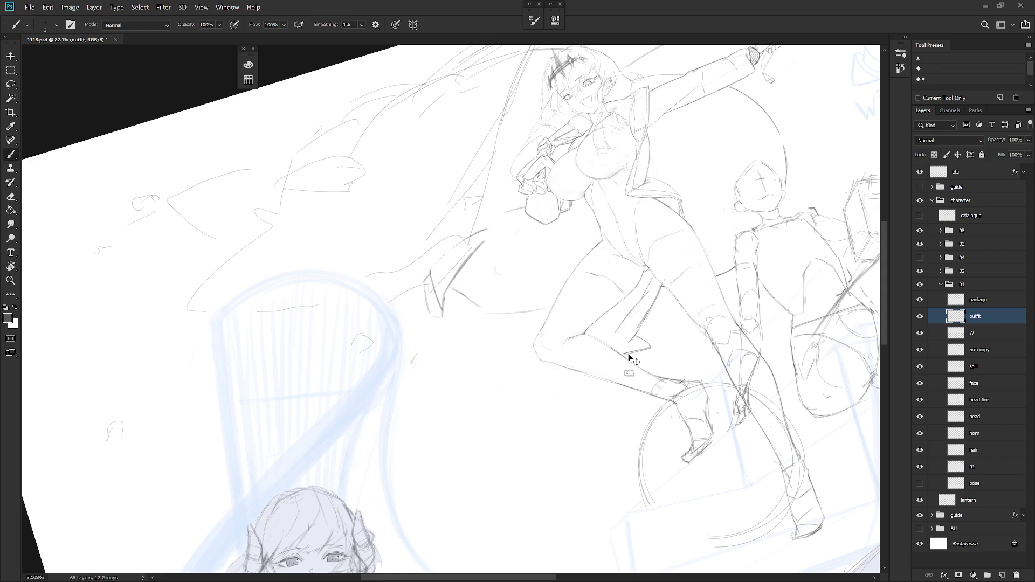
pyautogui.moveTo(624, 353)
pyautogui.mouseDown()
pyautogui.moveTo(650, 347)
pyautogui.moveTo(655, 357)
pyautogui.mouseUp()
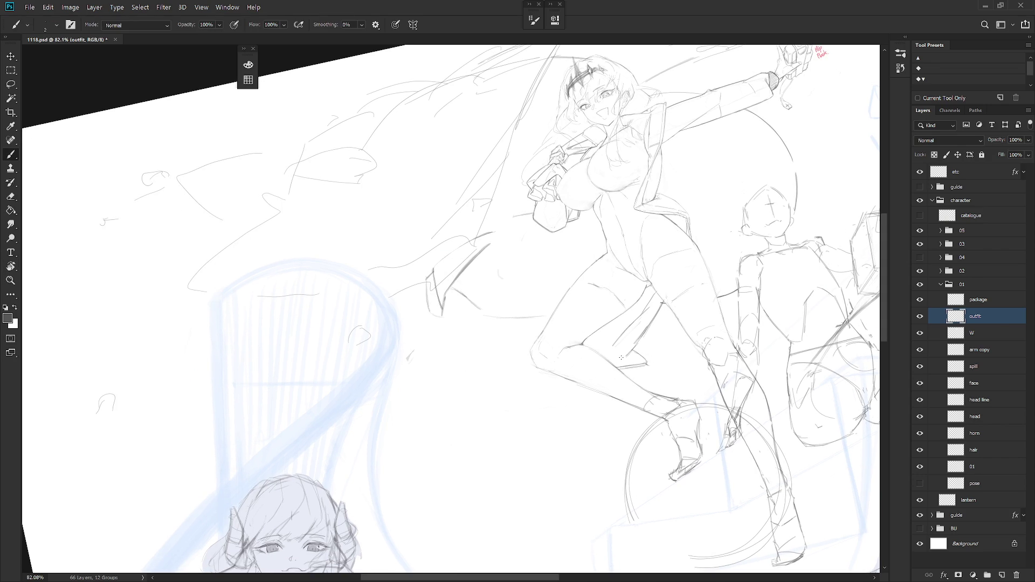
pyautogui.moveTo(641, 349); pyautogui.dragTo(650, 348)
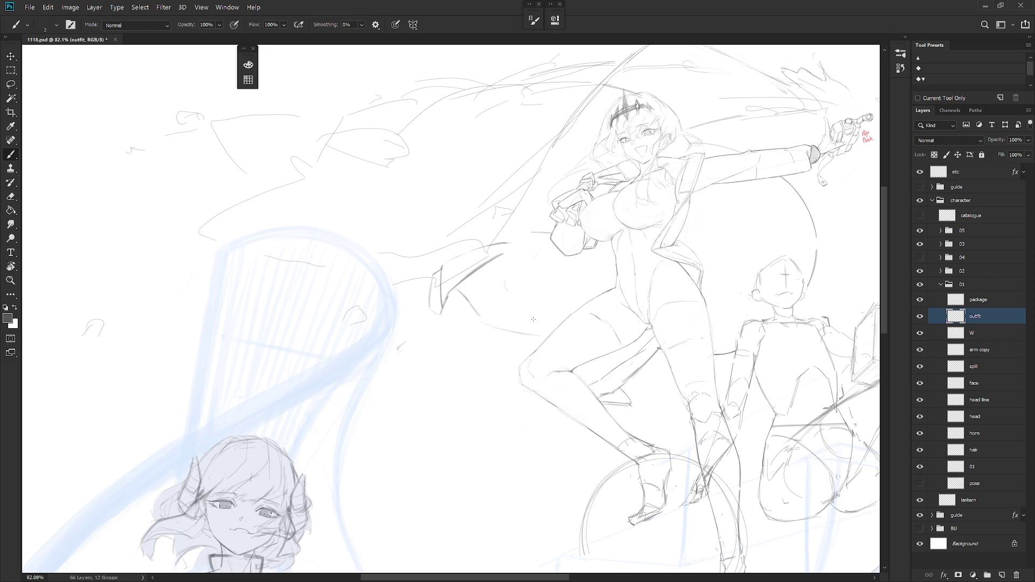
pyautogui.hotkey('ctrl', 'z')
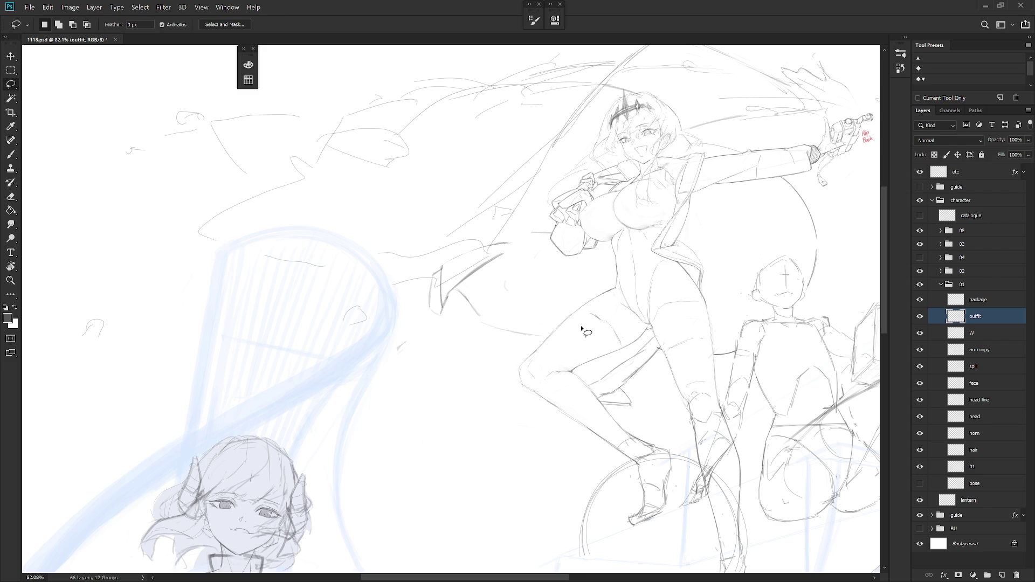
# Sketch flowing strand lines trailing down-left from the upper figure's side
pyautogui.moveTo(526, 327)
pyautogui.mouseDown()
pyautogui.moveTo(555, 324)
pyautogui.moveTo(550, 337)
pyautogui.mouseUp()
pyautogui.hotkey('ctrl', 'z')
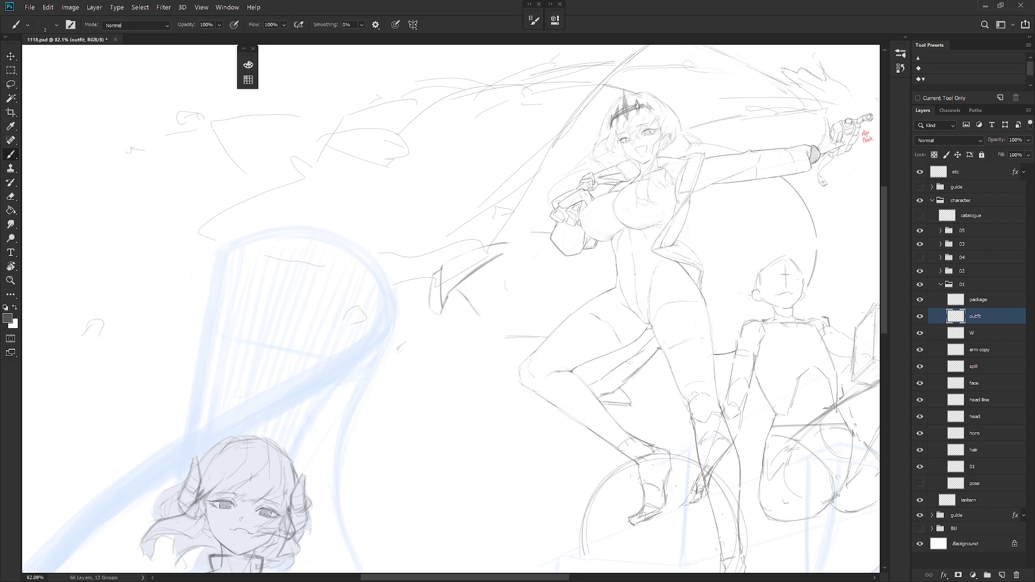
pyautogui.moveTo(517, 341); pyautogui.dragTo(472, 358)
# Toggle group 04's visibility and lasso-delete the stray strand strokes
pyautogui.click(920, 258)
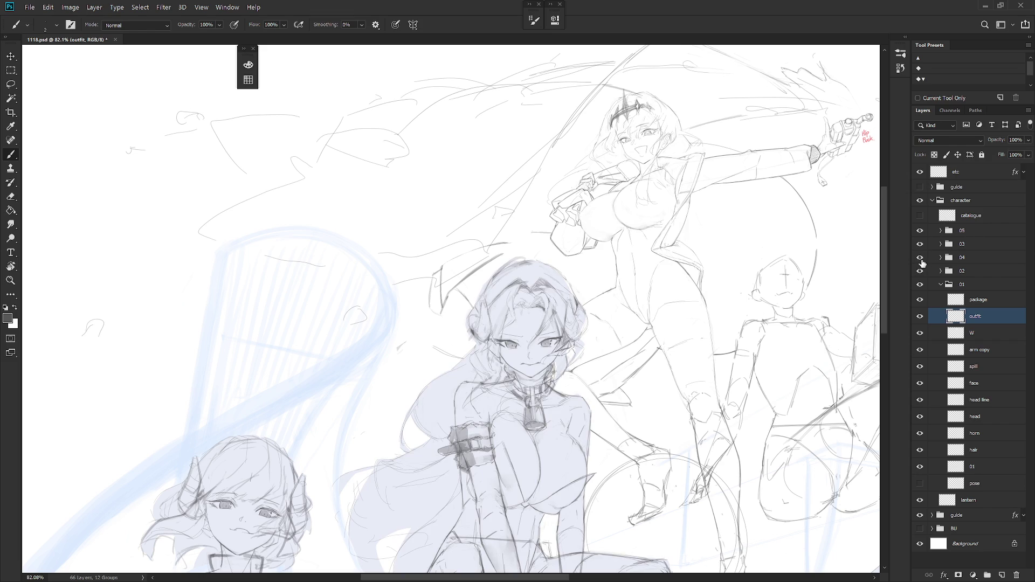
pyautogui.click(920, 258)
pyautogui.press('l')
pyautogui.moveTo(493, 306)
pyautogui.mouseDown()
pyautogui.moveTo(526, 242)
pyautogui.moveTo(450, 356)
pyautogui.mouseUp()
pyautogui.press('Delete')
pyautogui.moveTo(397, 393); pyautogui.dragTo(360, 421)
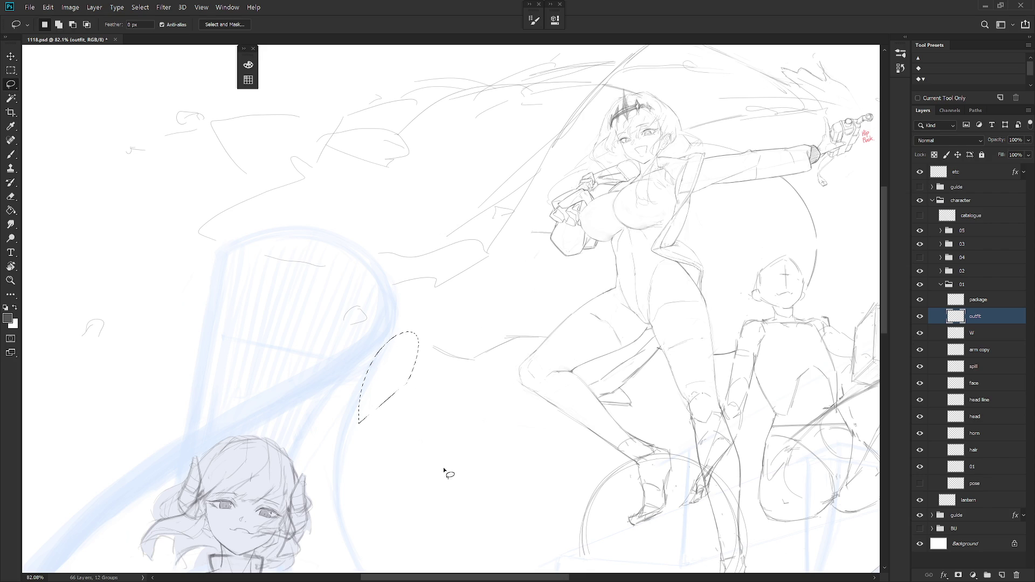
pyautogui.hotkey('ctrl', 'd')
pyautogui.press('b')
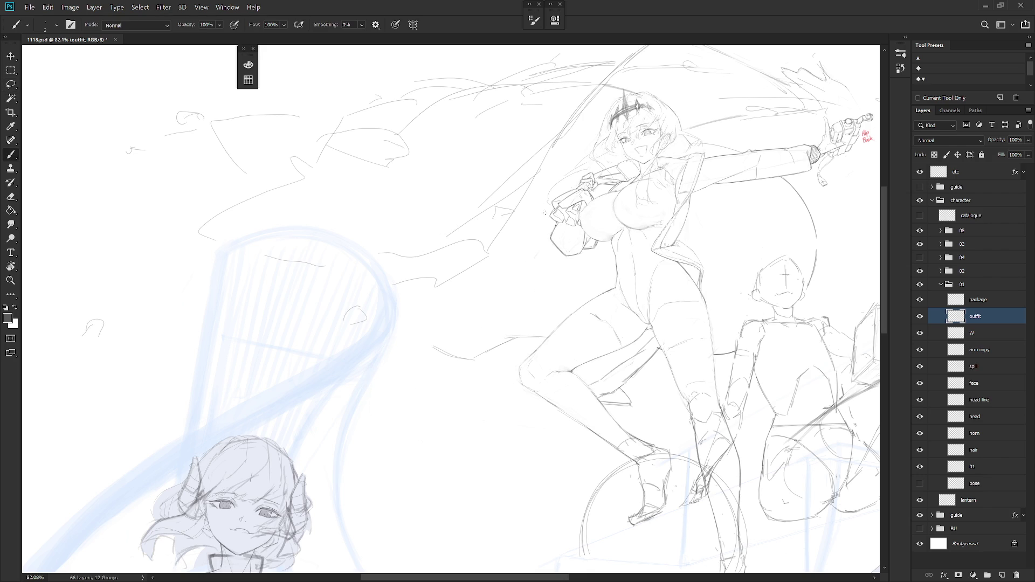
# Select a small stray shape beside the figure, then draw a long curve sweeping down-left
pyautogui.scroll(5, 554, 222)
pyautogui.press('e')
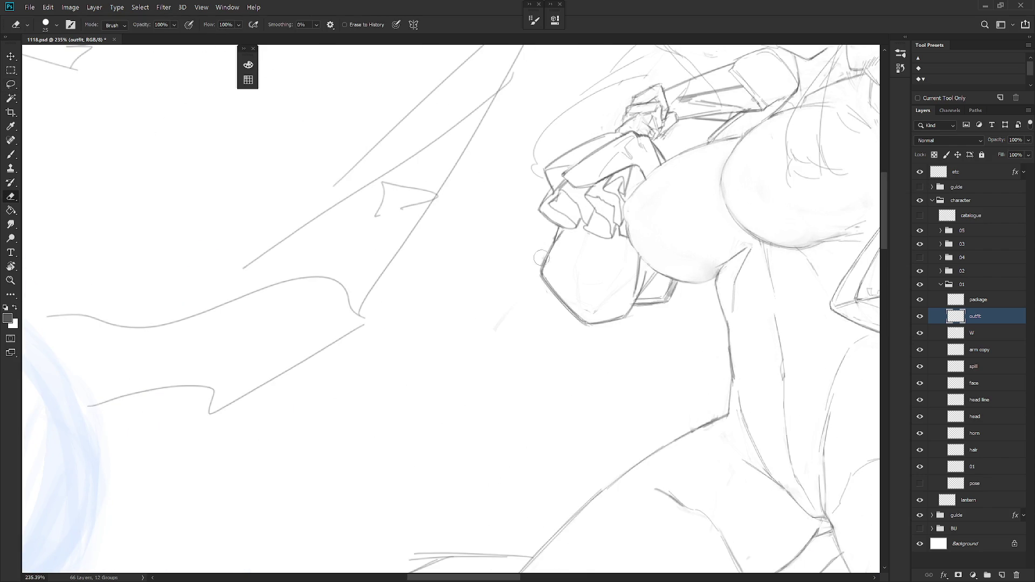
pyautogui.press('l')
pyautogui.moveTo(536, 294); pyautogui.dragTo(515, 372)
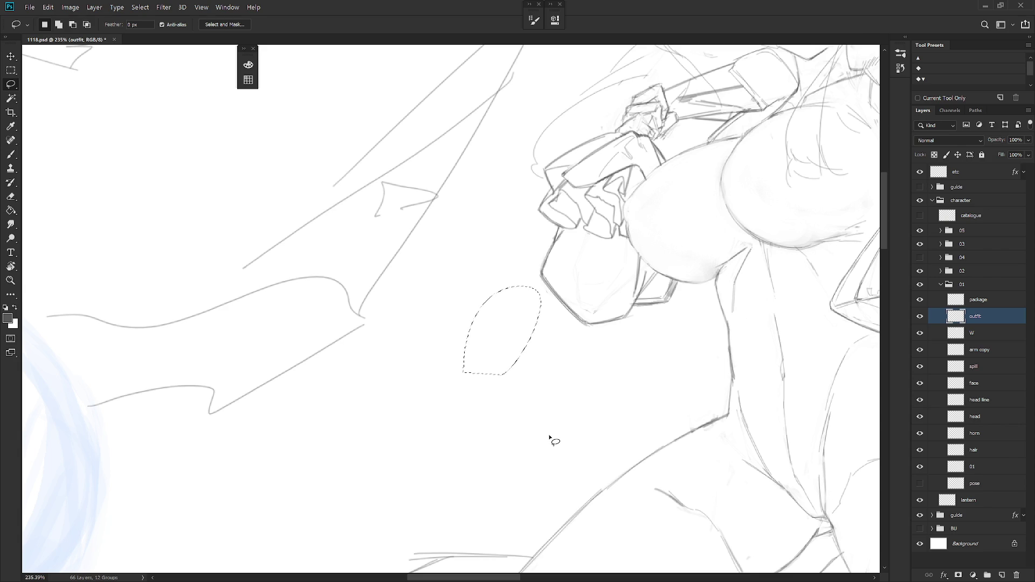
pyautogui.scroll(-5, 612, 388)
pyautogui.press('b')
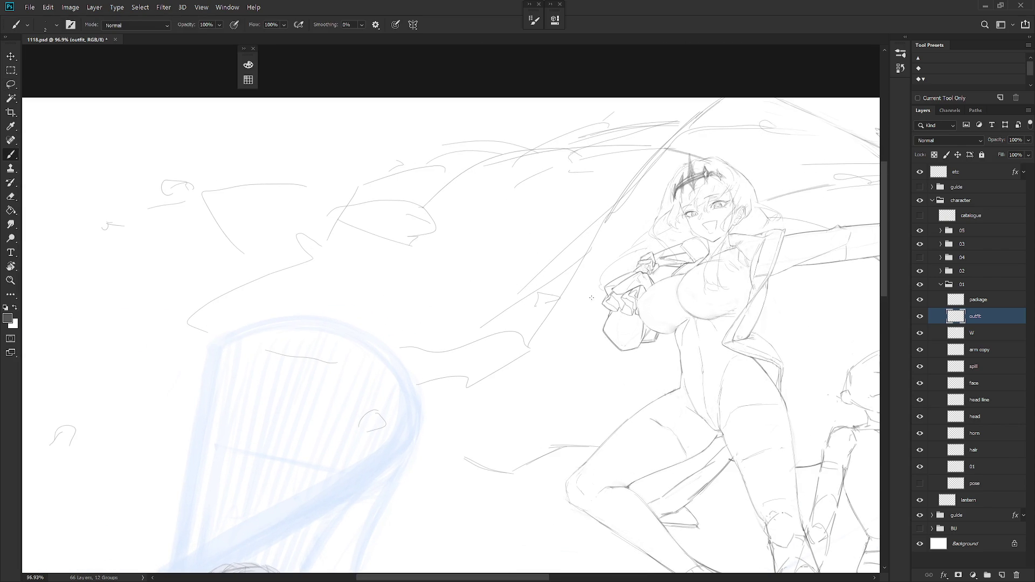
pyautogui.moveTo(548, 311); pyautogui.dragTo(473, 348)
# In the History panel, preview Snapshot 3, then return to the latest drawing state
pyautogui.click(907, 38)
pyautogui.scroll(10, 892, 86)
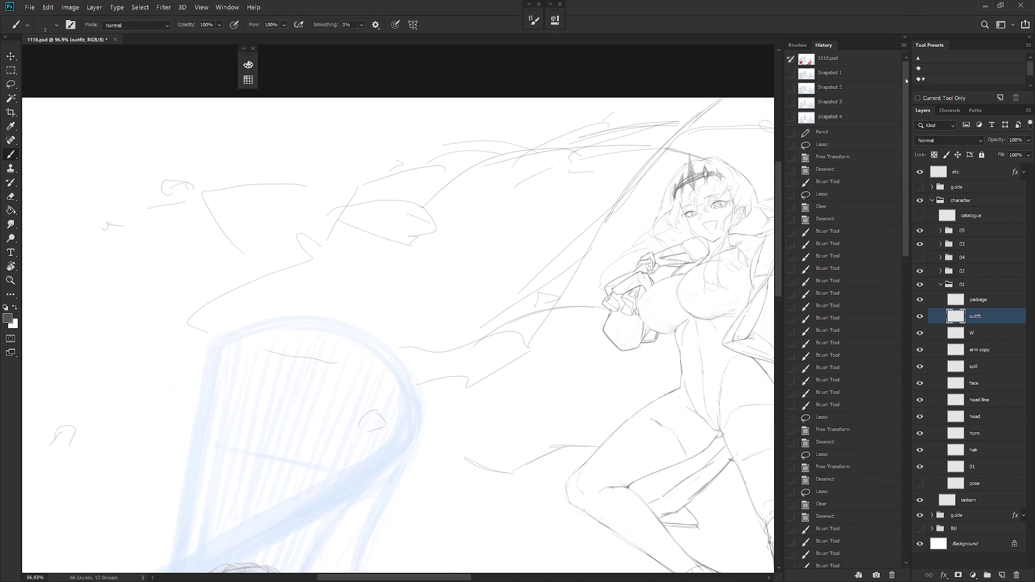
pyautogui.click(878, 103)
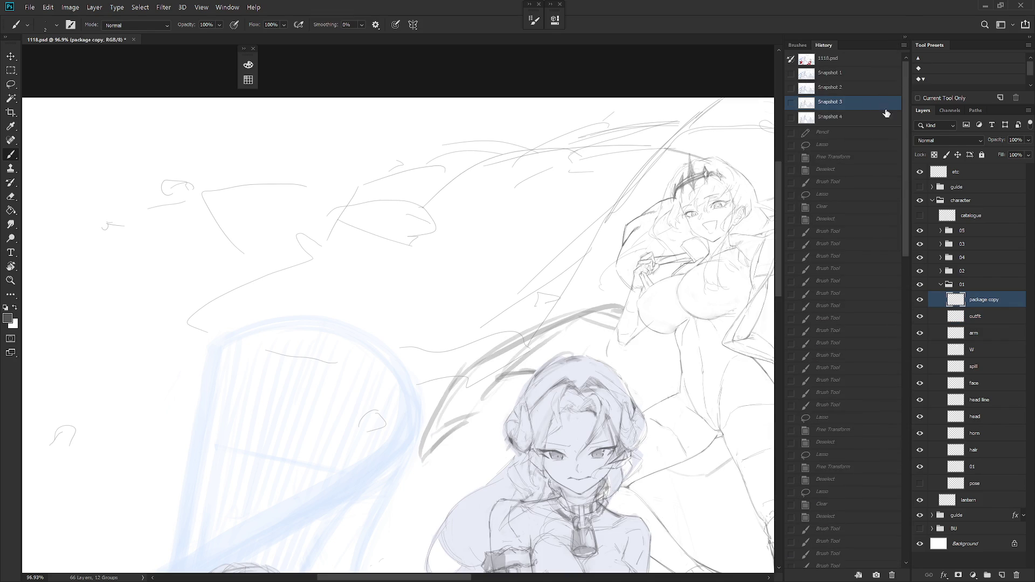
pyautogui.scroll(-15, 906, 559)
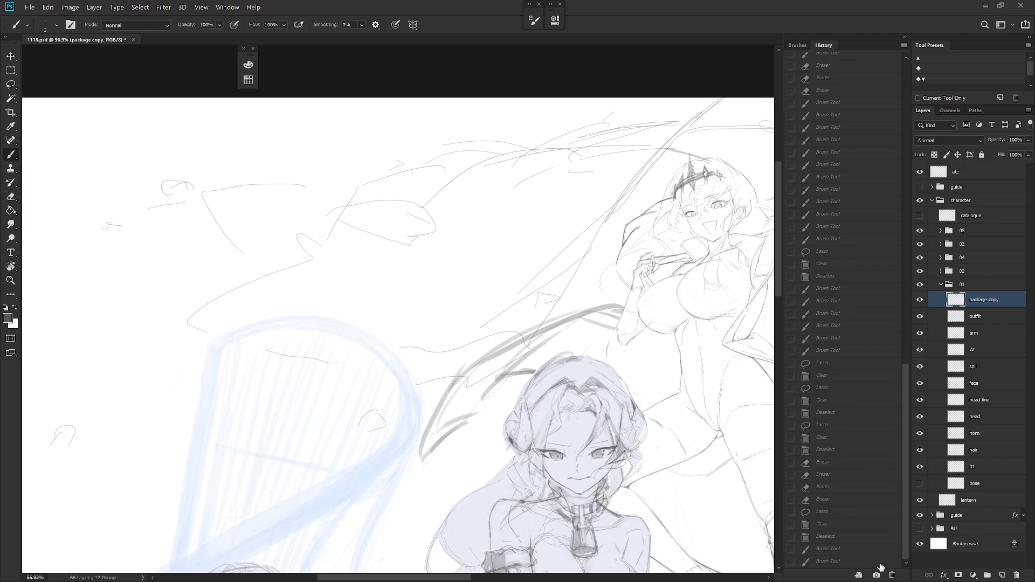
pyautogui.click(877, 561)
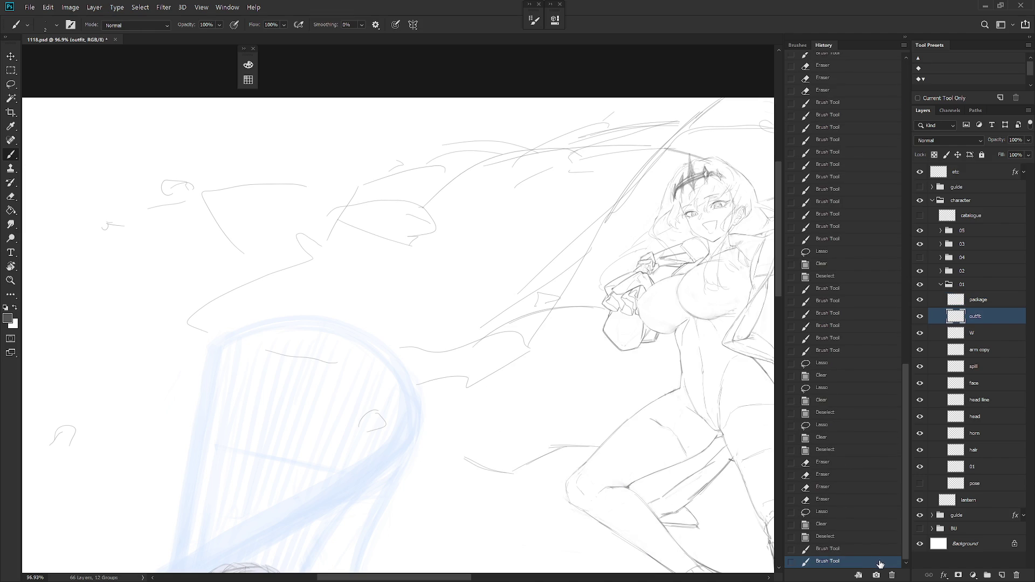
# Compare Snapshot 4 and Snapshot 3, restore the latest Brush Tool state, and collapse the History panel
pyautogui.scroll(15, 903, 60)
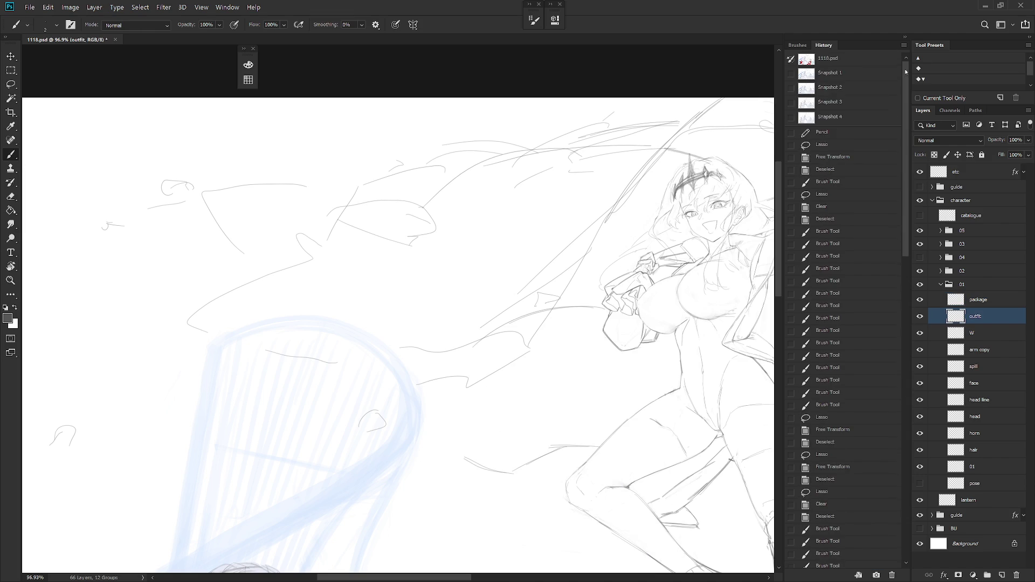
pyautogui.click(867, 118)
pyautogui.click(868, 108)
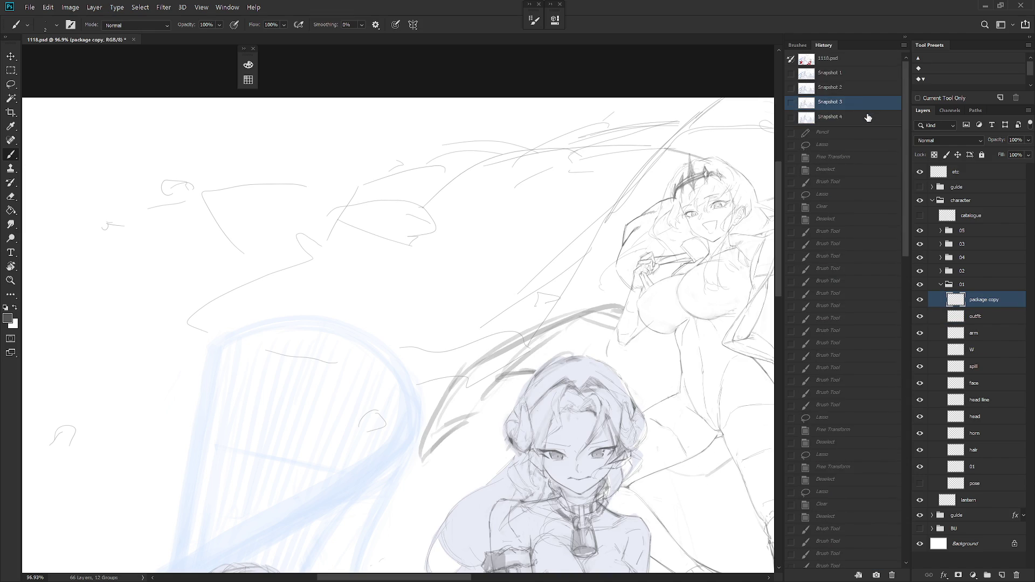
pyautogui.scroll(-15, 898, 542)
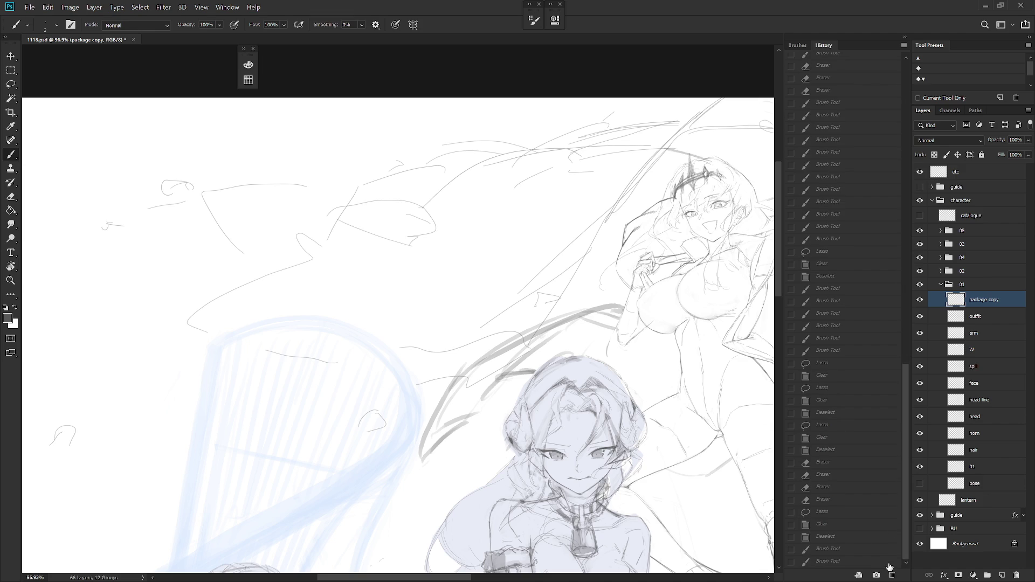
pyautogui.click(893, 565)
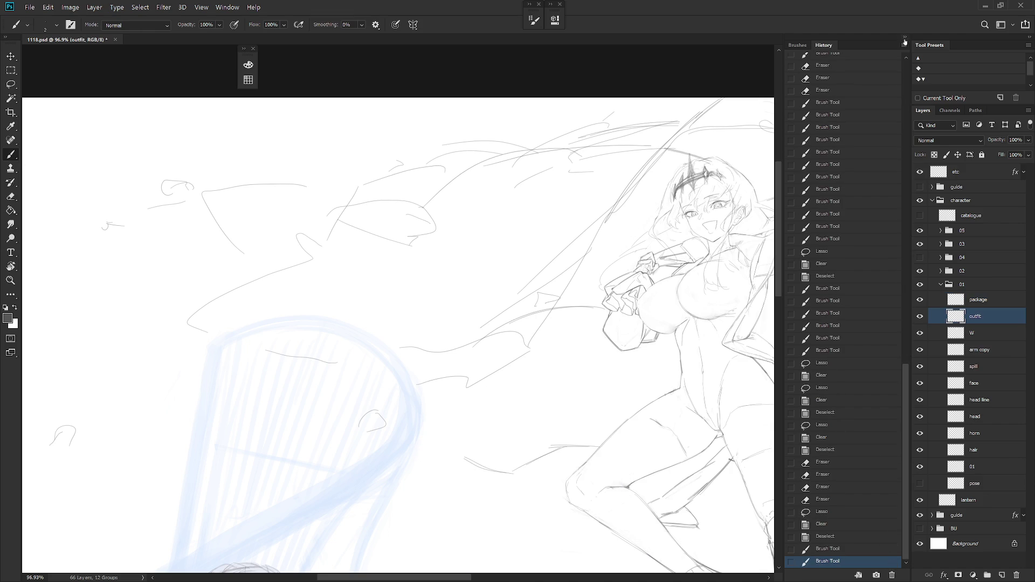
pyautogui.click(905, 37)
# Draw pencil strokes left of the thigh and long curved lines trailing toward the harp
pyautogui.press('l')
pyautogui.moveTo(572, 420); pyautogui.dragTo(509, 454)
pyautogui.hotkey('ctrl', 'd')
pyautogui.press('b')
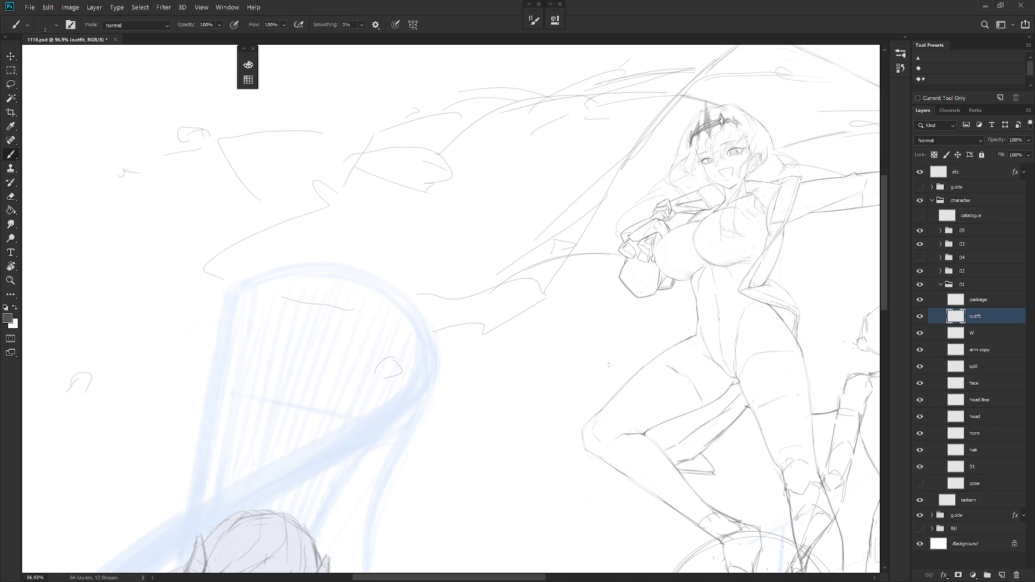
pyautogui.moveTo(567, 366)
pyautogui.mouseDown()
pyautogui.moveTo(620, 387)
pyautogui.moveTo(611, 383)
pyautogui.mouseUp()
pyautogui.moveTo(500, 286); pyautogui.dragTo(434, 360)
pyautogui.moveTo(427, 398); pyautogui.dragTo(453, 438)
pyautogui.moveTo(504, 290); pyautogui.dragTo(466, 431)
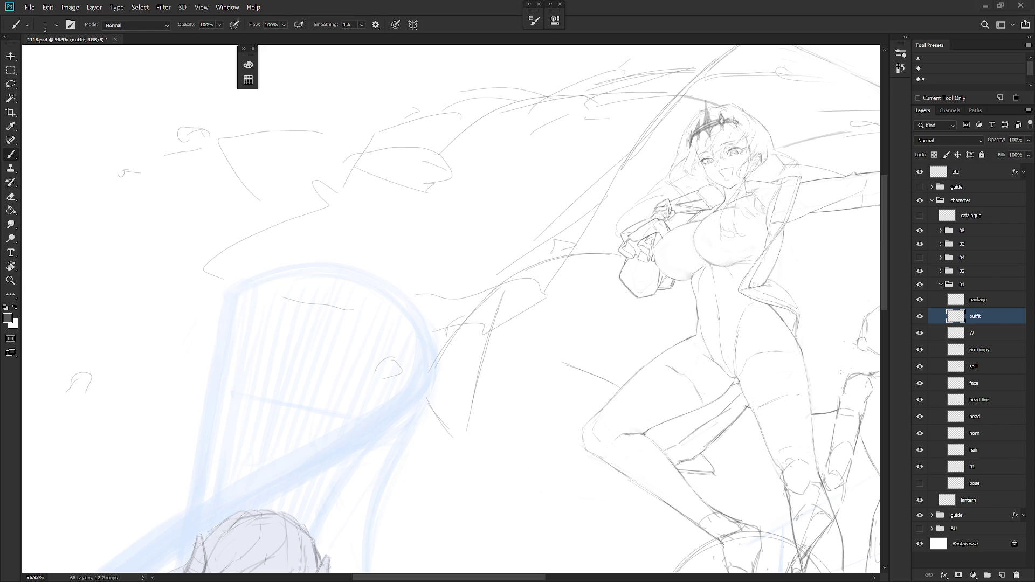
# Lasso-remove a stray stroke mid-canvas and draw a short replacement stroke
pyautogui.press('l')
pyautogui.moveTo(477, 443)
pyautogui.mouseDown()
pyautogui.moveTo(520, 293)
pyautogui.moveTo(411, 419)
pyautogui.moveTo(455, 484)
pyautogui.mouseUp()
pyautogui.hotkey('ctrl', 'd')
pyautogui.press('b')
pyautogui.moveTo(431, 404)
pyautogui.mouseDown()
pyautogui.moveTo(486, 411)
pyautogui.moveTo(490, 431)
pyautogui.mouseUp()
# Replace the trial downward strokes with one long downward line beside the thigh
pyautogui.moveTo(477, 327); pyautogui.dragTo(491, 429)
pyautogui.moveTo(476, 306); pyautogui.dragTo(490, 418)
pyautogui.hotkey('ctrl', 'z')
pyautogui.hotkey('ctrl', 'z')
pyautogui.moveTo(512, 280); pyautogui.dragTo(489, 424)
pyautogui.scroll(-5, 607, 248)
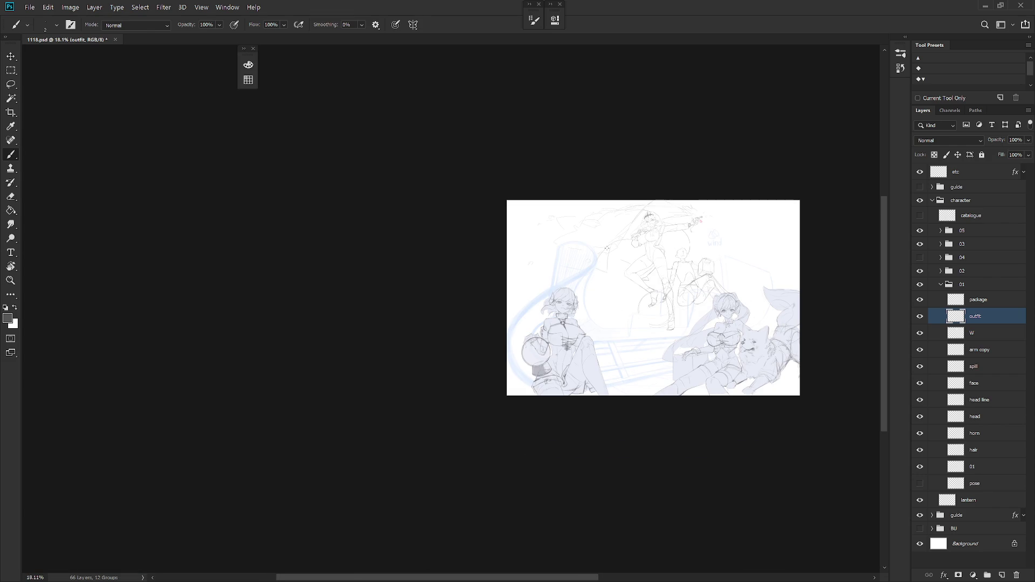
pyautogui.scroll(3, 661, 245)
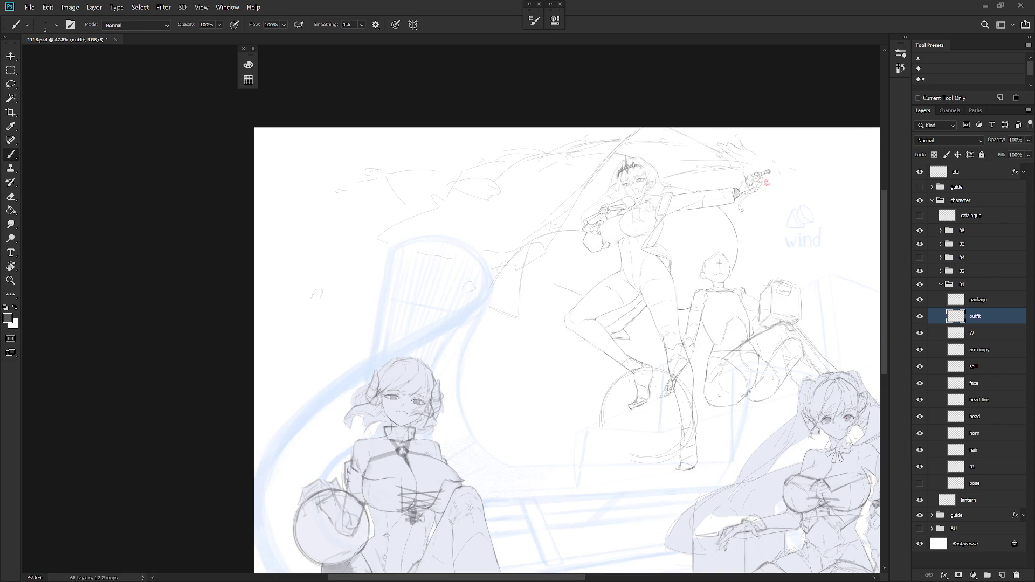
pyautogui.scroll(1, 559, 238)
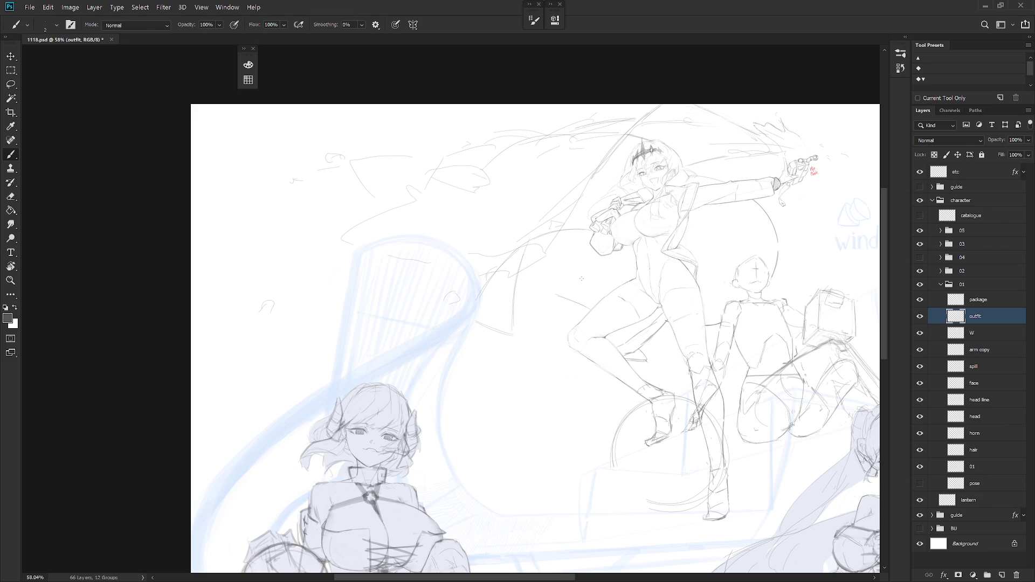
# Extend and darken the short coat-tail strokes beside the thigh
pyautogui.press('l')
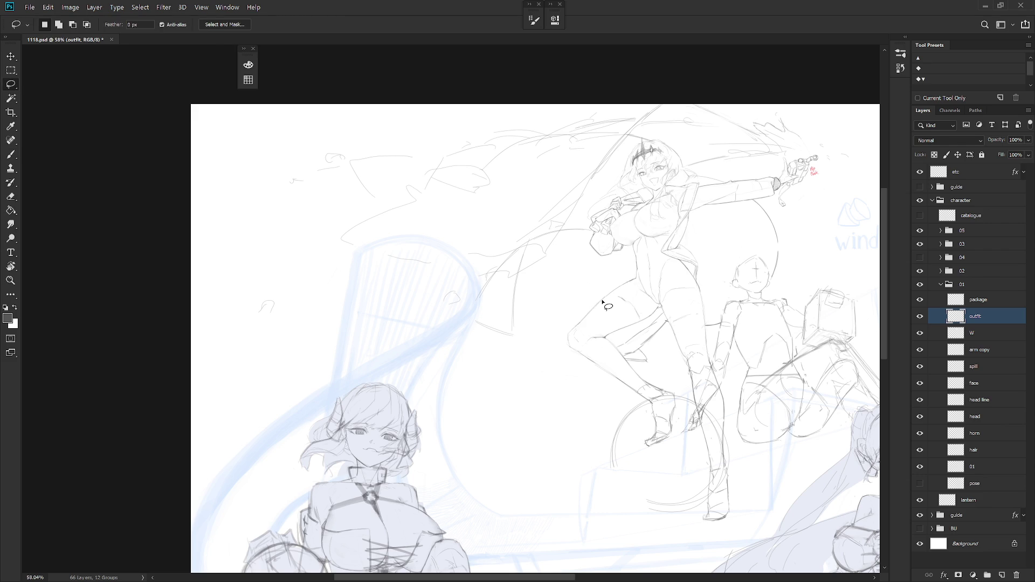
pyautogui.press('b')
pyautogui.moveTo(558, 303)
pyautogui.mouseDown()
pyautogui.moveTo(592, 305)
pyautogui.moveTo(610, 324)
pyautogui.mouseUp()
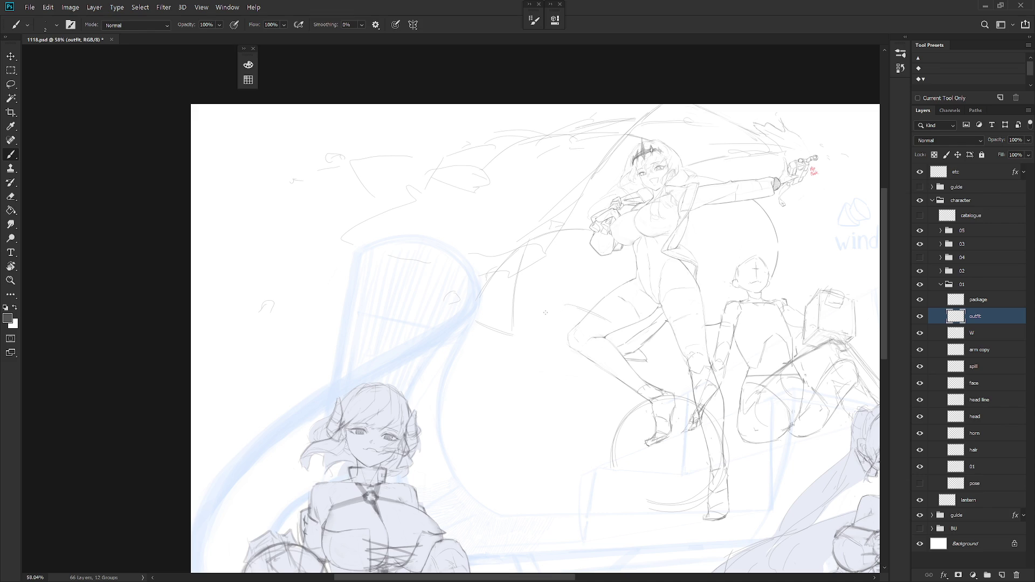
pyautogui.moveTo(577, 310); pyautogui.dragTo(531, 324)
pyautogui.moveTo(558, 305); pyautogui.dragTo(527, 318)
# Lasso a stray stroke section beside the thigh and delete it
pyautogui.press('l')
pyautogui.moveTo(519, 296)
pyautogui.mouseDown()
pyautogui.moveTo(527, 245)
pyautogui.moveTo(517, 340)
pyautogui.mouseUp()
pyautogui.press('Delete')
pyautogui.hotkey('ctrl', 'd')
pyautogui.press('b')
pyautogui.press('l')
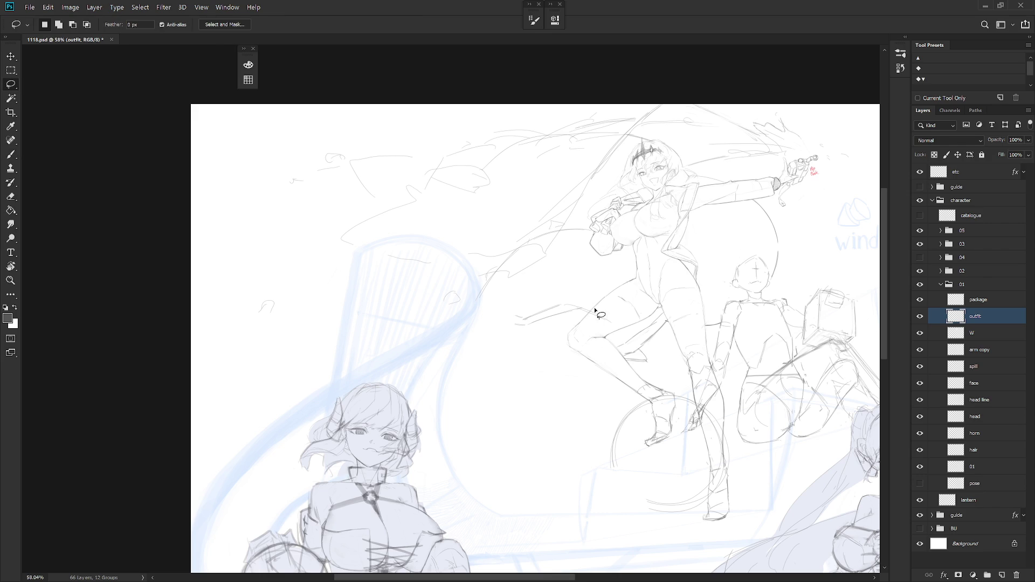
pyautogui.press('b')
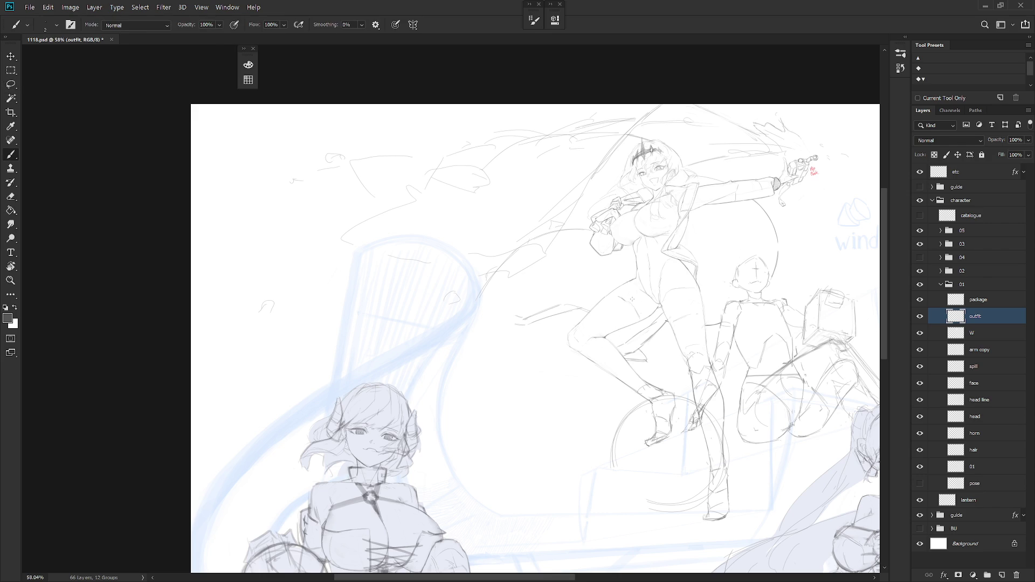
pyautogui.scroll(3, 571, 247)
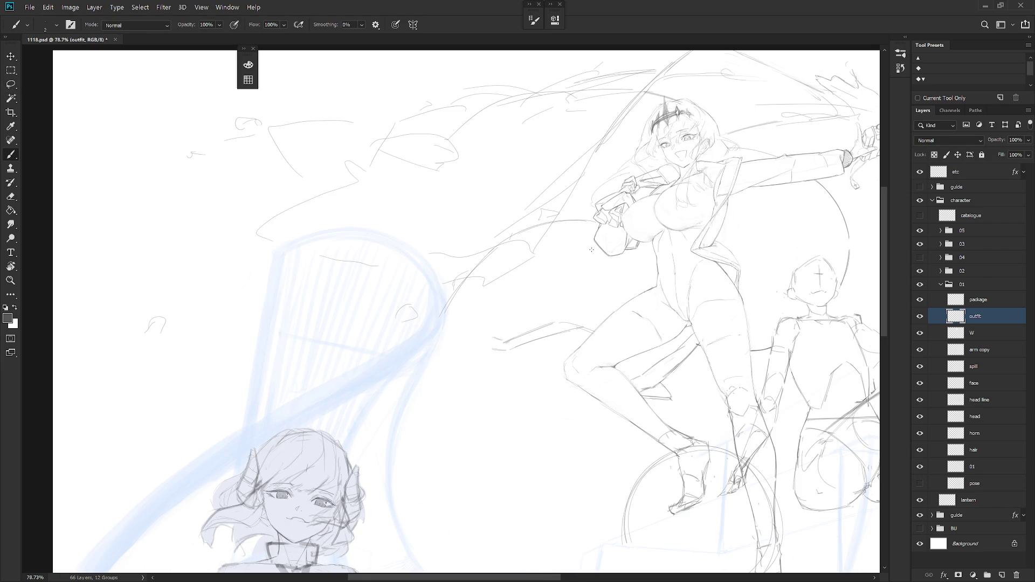
# Draw a line from the sleeve down-left and hide the spill layer
pyautogui.moveTo(598, 250); pyautogui.dragTo(504, 282)
pyautogui.hotkey('ctrl', 'z')
pyautogui.moveTo(598, 251); pyautogui.dragTo(505, 281)
pyautogui.click(920, 367)
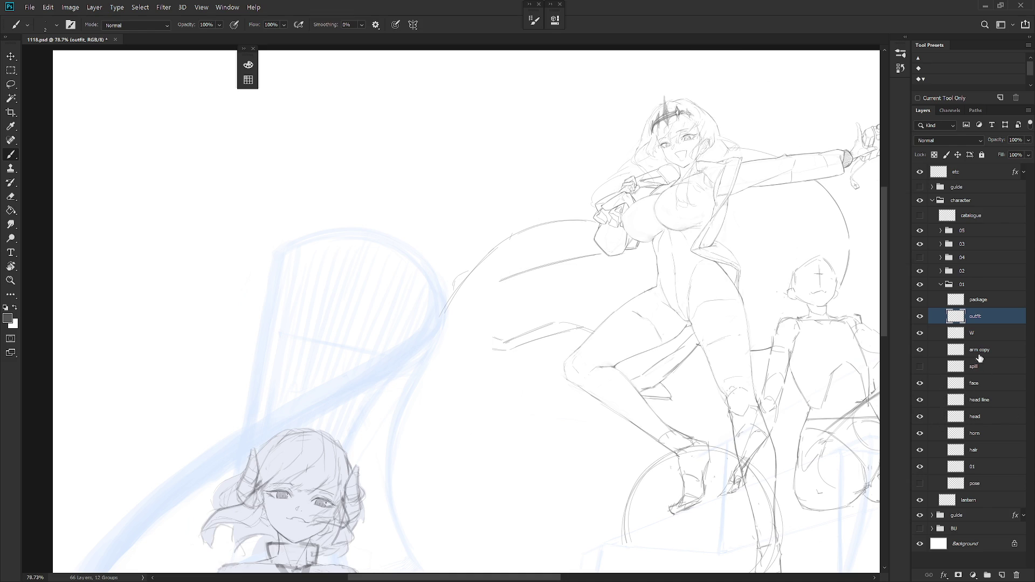
# Delete a curved stroke segment and redraw the flap's curves sweeping up-right and downward
pyautogui.press('l')
pyautogui.moveTo(581, 268)
pyautogui.mouseDown()
pyautogui.moveTo(604, 253)
pyautogui.moveTo(488, 305)
pyautogui.mouseUp()
pyautogui.moveTo(642, 369); pyautogui.dragTo(541, 494)
pyautogui.press('b')
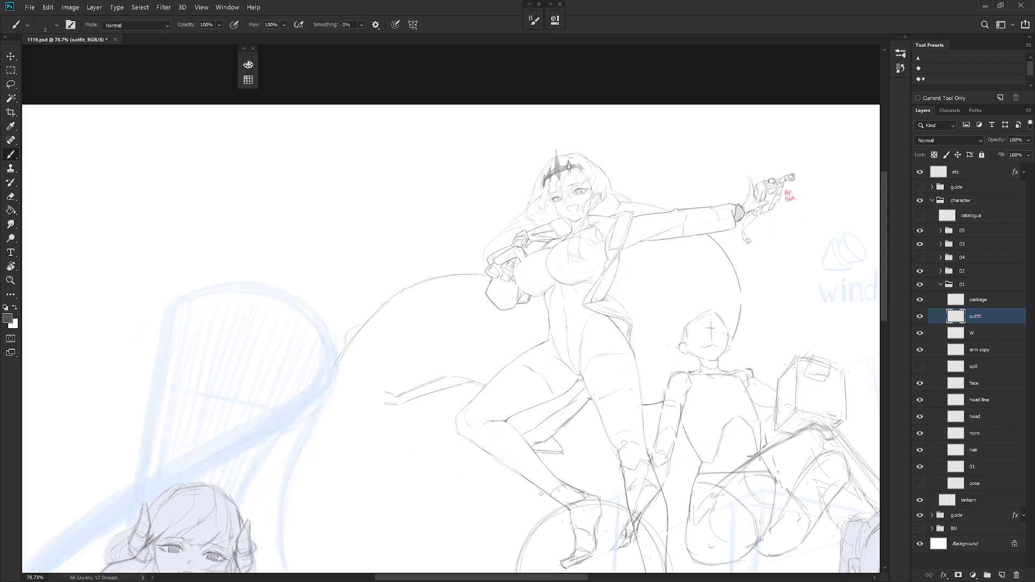
pyautogui.press('l')
pyautogui.moveTo(351, 358)
pyautogui.mouseDown()
pyautogui.moveTo(312, 366)
pyautogui.moveTo(393, 363)
pyautogui.mouseUp()
pyautogui.press('Delete')
pyautogui.hotkey('ctrl', 'd')
pyautogui.press('b')
pyautogui.moveTo(340, 324); pyautogui.dragTo(416, 284)
pyautogui.moveTo(336, 325)
pyautogui.mouseDown()
pyautogui.moveTo(367, 398)
pyautogui.moveTo(396, 402)
pyautogui.mouseUp()
# Settle on a flatter diagonal line below the arm after two discarded attempts
pyautogui.scroll(4, 526, 291)
pyautogui.moveTo(419, 267); pyautogui.dragTo(474, 310)
pyautogui.hotkey('ctrl', 'z')
pyautogui.moveTo(423, 263); pyautogui.dragTo(463, 298)
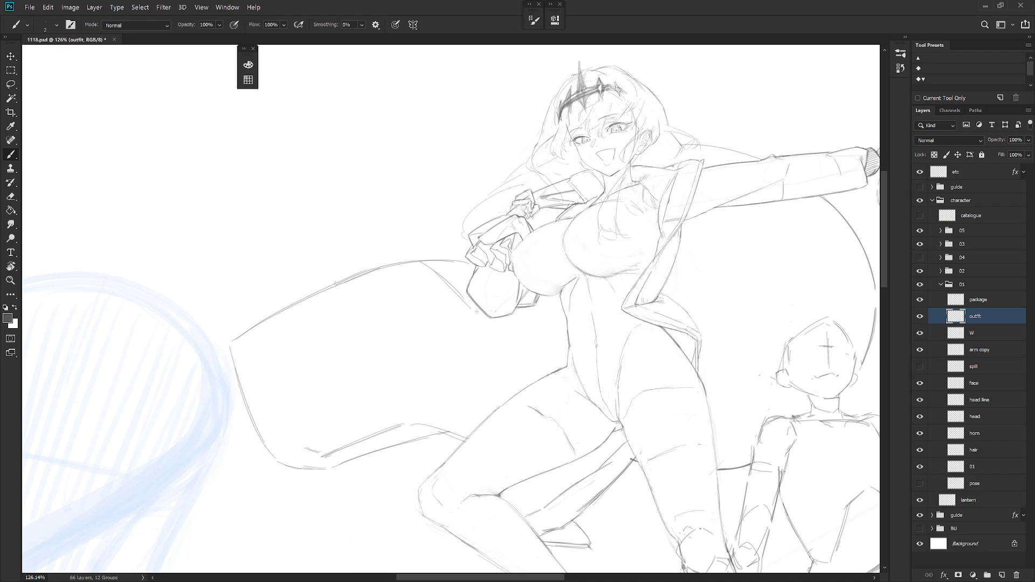
pyautogui.hotkey('ctrl', 'z')
pyautogui.moveTo(405, 263); pyautogui.dragTo(454, 285)
# Tilt the view and draw along the coat's diagonal edge
pyautogui.press('r')
pyautogui.moveTo(394, 259); pyautogui.dragTo(377, 324)
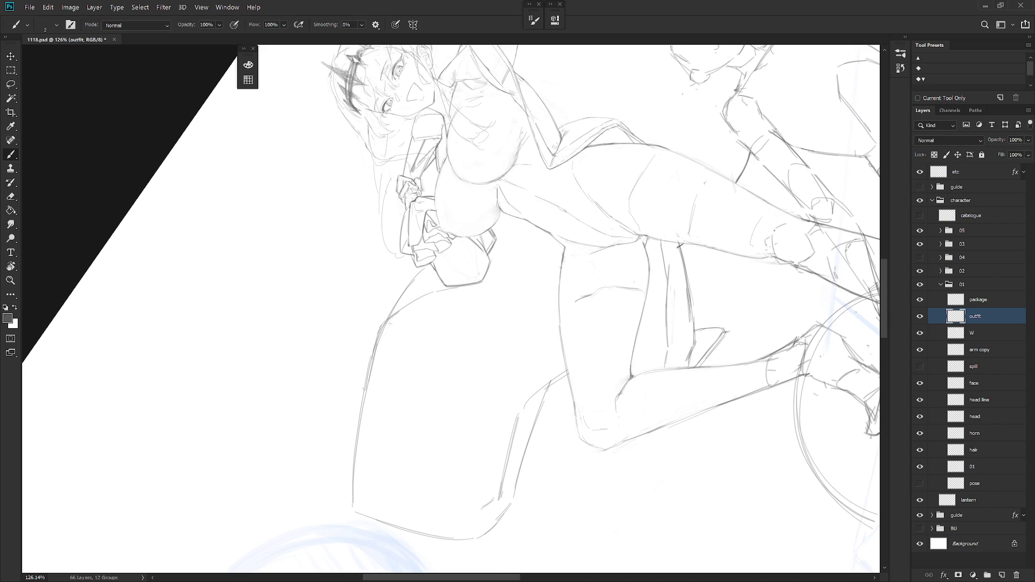
pyautogui.press('l')
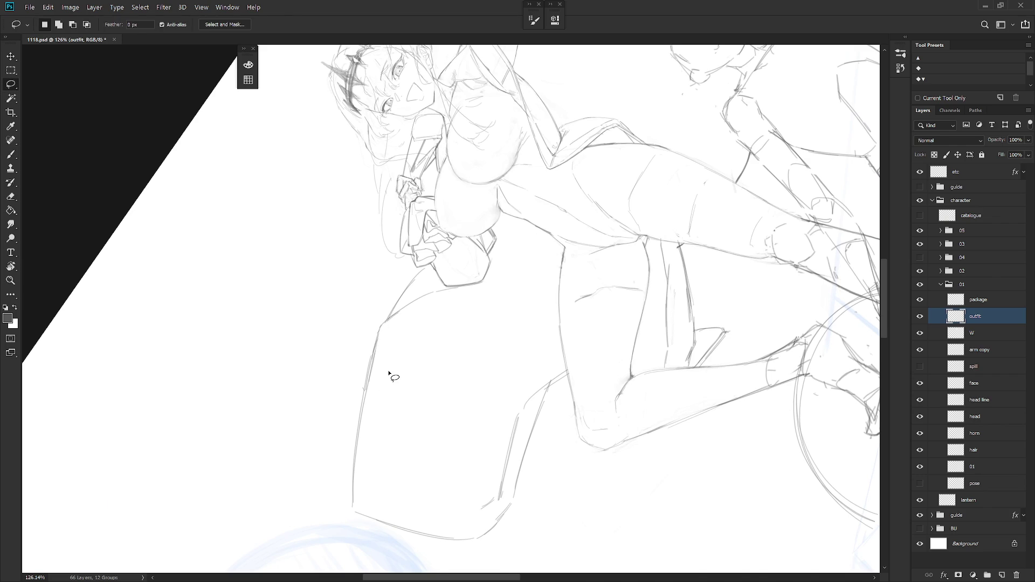
pyautogui.press('Escape')
pyautogui.press('r')
pyautogui.moveTo(531, 362); pyautogui.dragTo(462, 435)
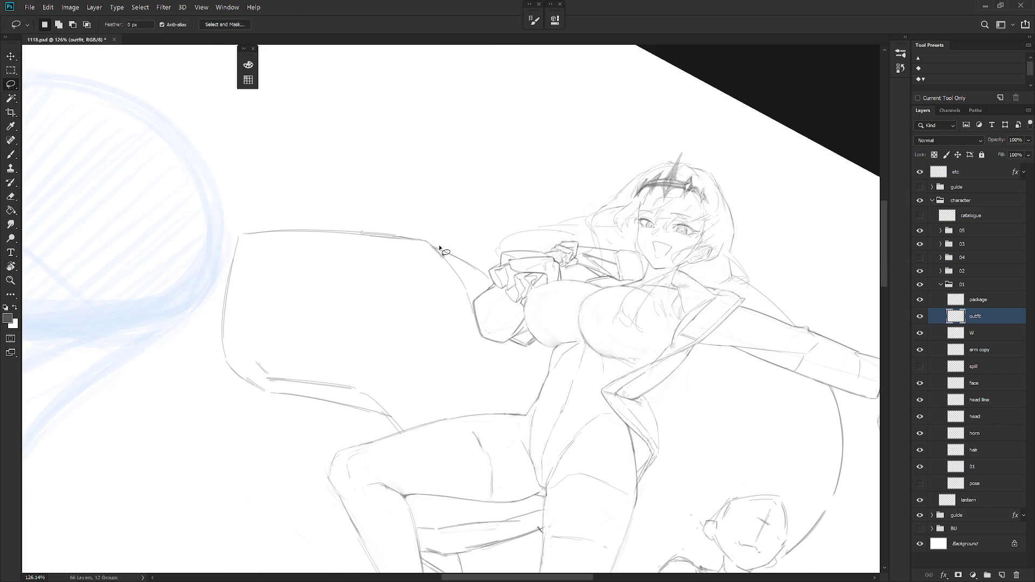
pyautogui.press('b')
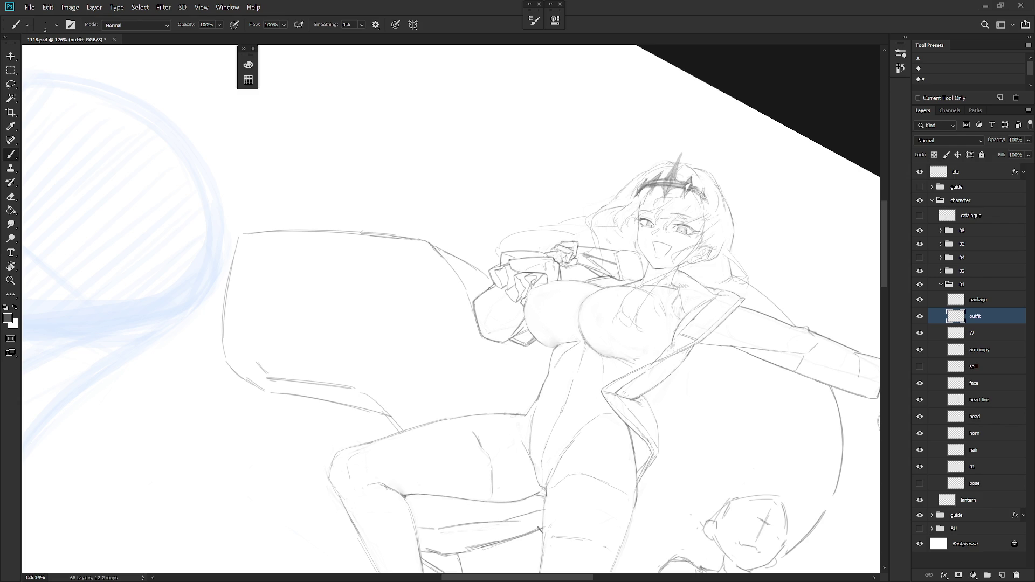
pyautogui.moveTo(435, 245); pyautogui.dragTo(459, 273)
# With the view tilted, lasso-delete the stroke by the arm, then reset the view upright
pyautogui.press('r')
pyautogui.moveTo(459, 273); pyautogui.dragTo(677, 330)
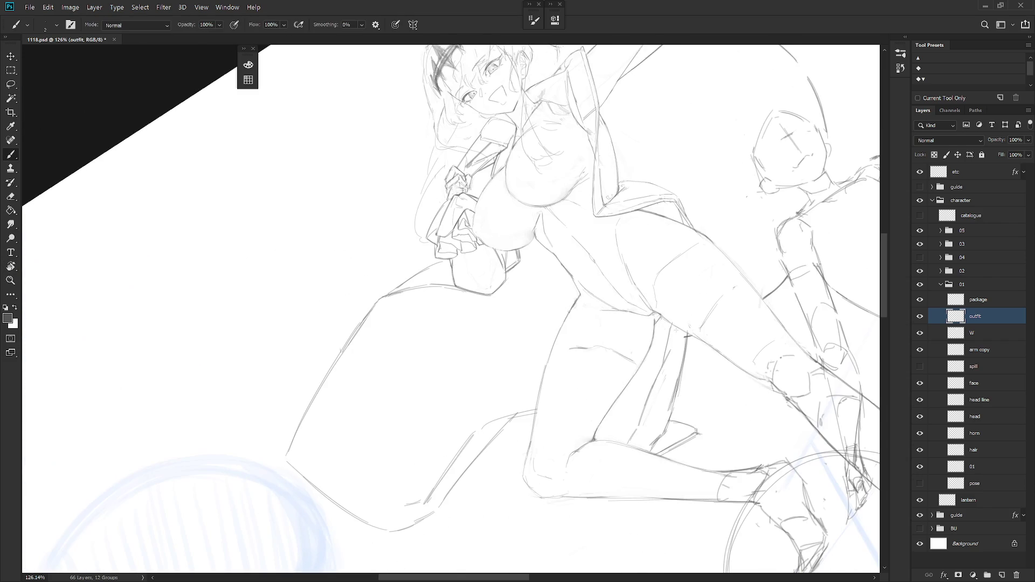
pyautogui.press('l')
pyautogui.moveTo(389, 294)
pyautogui.mouseDown()
pyautogui.moveTo(448, 264)
pyautogui.moveTo(390, 293)
pyautogui.moveTo(436, 257)
pyautogui.mouseUp()
pyautogui.press('Delete')
pyautogui.hotkey('ctrl', 'd')
pyautogui.press('b')
pyautogui.press('Escape')
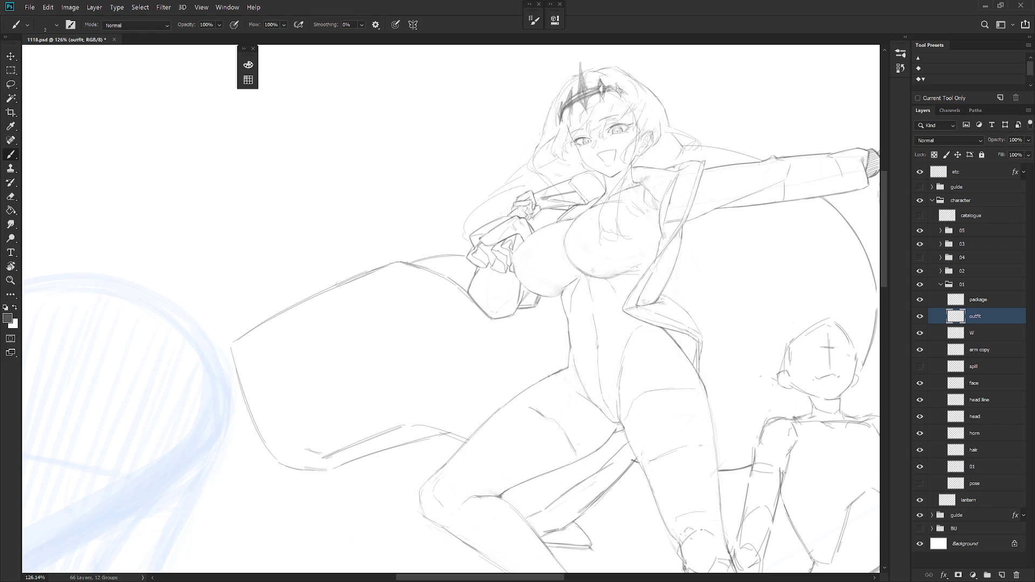
# Tilt the view about 35 degrees to check the coat flap, then reset it upright and zoom in
pyautogui.press('r')
pyautogui.moveTo(427, 415)
pyautogui.mouseDown()
pyautogui.moveTo(562, 393)
pyautogui.moveTo(567, 259)
pyautogui.mouseUp()
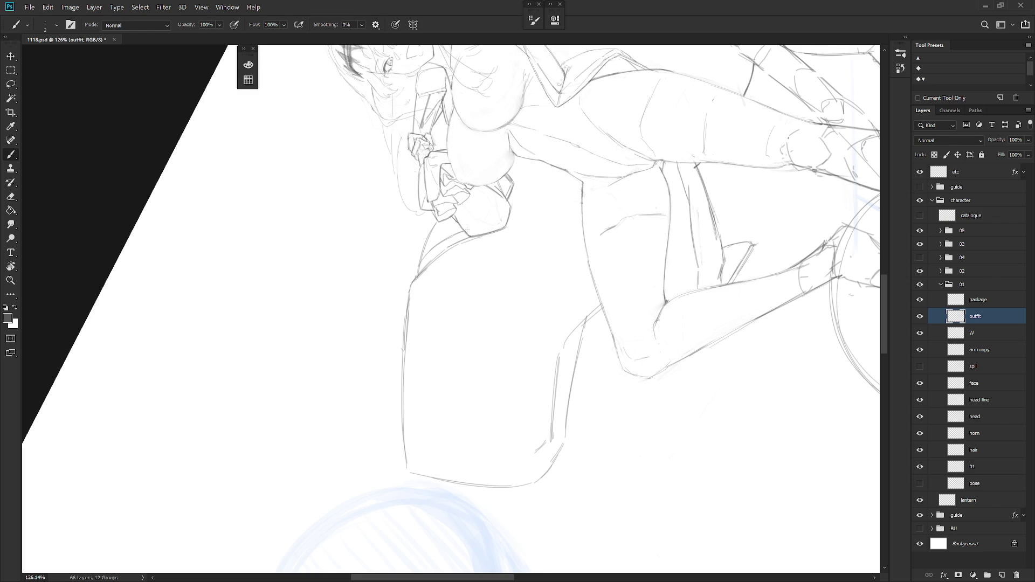
pyautogui.press('Escape')
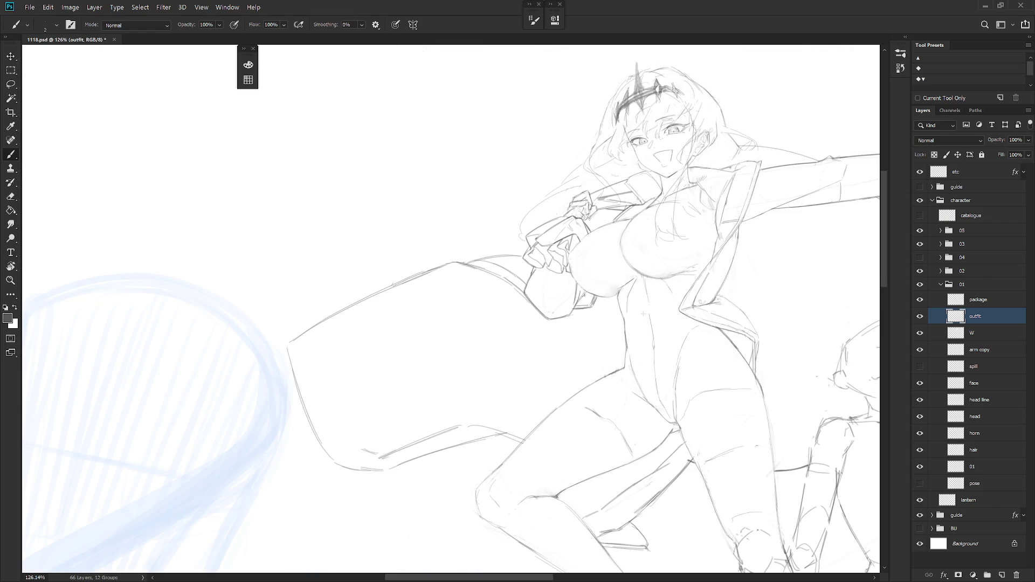
pyautogui.scroll(-5, 642, 322)
pyautogui.scroll(3, 621, 361)
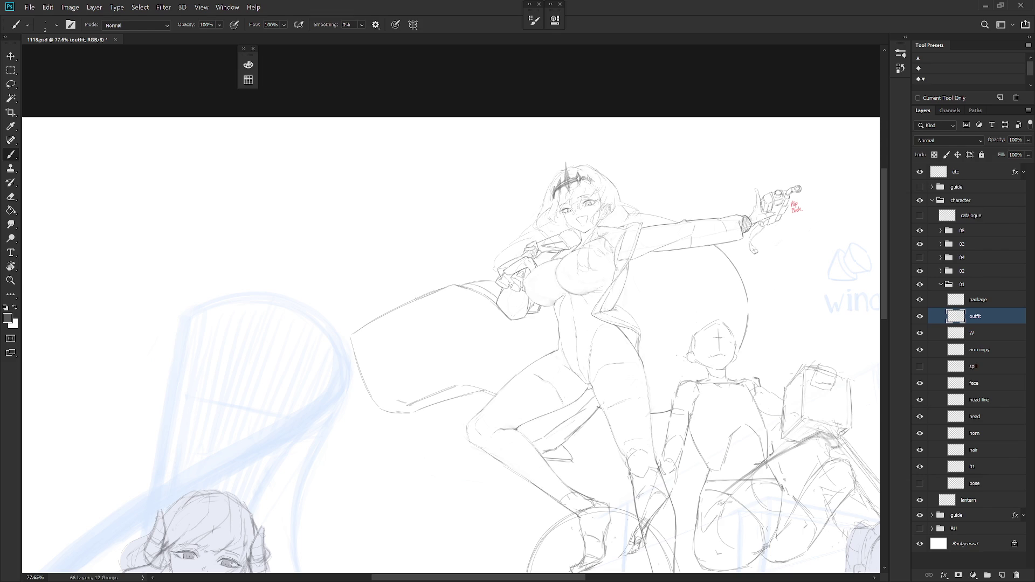
pyautogui.scroll(3, 537, 300)
# Draw a curved stroke along the coat flap and lasso-delete the unwanted stroke
pyautogui.press('r')
pyautogui.moveTo(450, 282); pyautogui.dragTo(458, 291)
pyautogui.press('e')
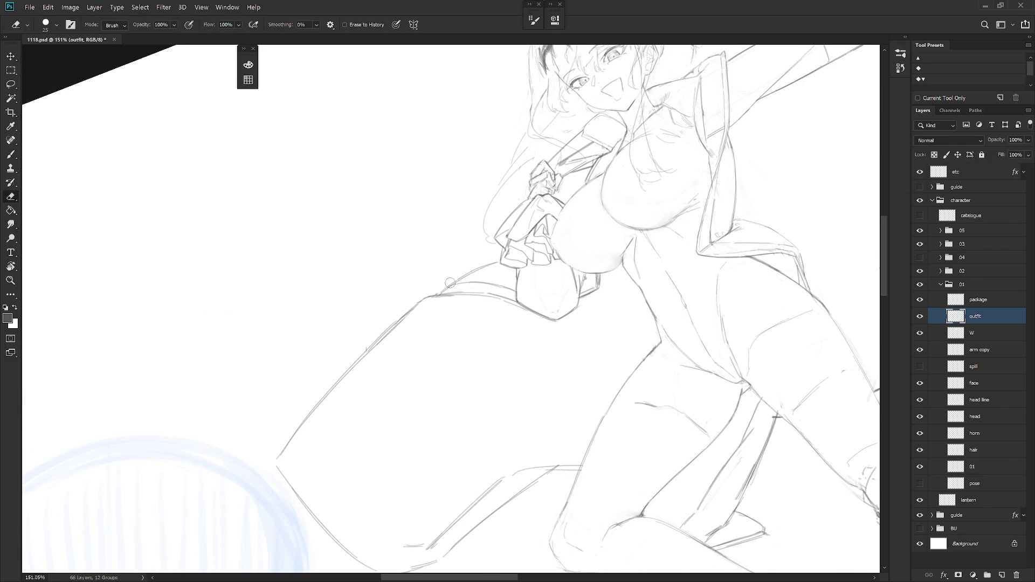
pyautogui.press('b')
pyautogui.moveTo(451, 285)
pyautogui.mouseDown()
pyautogui.moveTo(499, 262)
pyautogui.moveTo(467, 277)
pyautogui.moveTo(490, 274)
pyautogui.moveTo(500, 258)
pyautogui.moveTo(626, 299)
pyautogui.mouseUp()
pyautogui.hotkey('ctrl', 'z')
pyautogui.hotkey('ctrl', 'z')
pyautogui.press('l')
pyautogui.press('Delete')
pyautogui.hotkey('ctrl', 'd')
pyautogui.press('b')
# Try a stroke along the coat flap's upper edge, then undo it and clear those strokes
pyautogui.moveTo(497, 426); pyautogui.dragTo(612, 405)
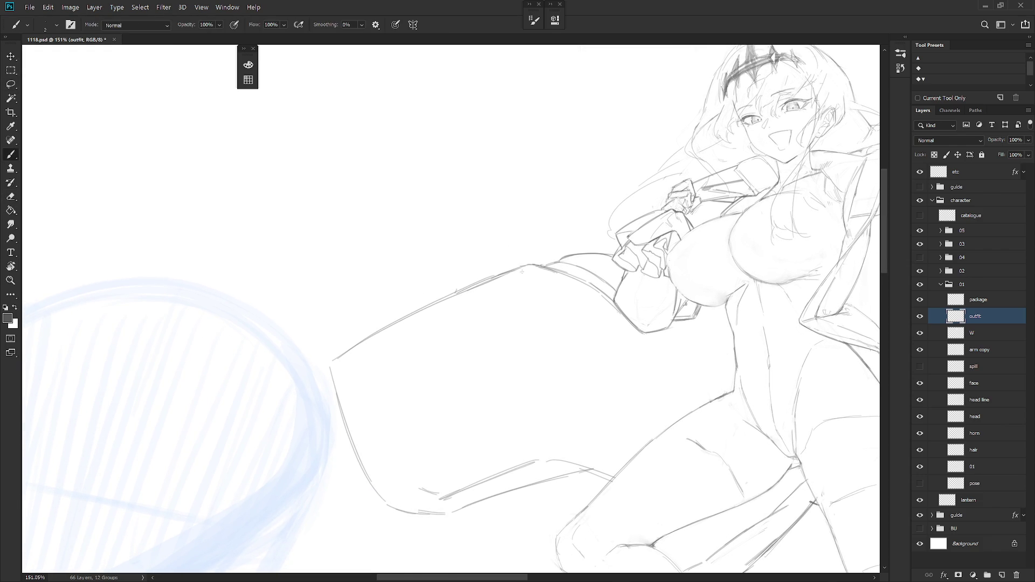
pyautogui.moveTo(532, 270); pyautogui.dragTo(410, 321)
pyautogui.hotkey('ctrl', 'z')
pyautogui.press('l')
pyautogui.moveTo(531, 266)
pyautogui.mouseDown()
pyautogui.moveTo(408, 330)
pyautogui.moveTo(527, 295)
pyautogui.moveTo(492, 291)
pyautogui.moveTo(532, 263)
pyautogui.moveTo(503, 274)
pyautogui.mouseUp()
pyautogui.hotkey('ctrl', 'd')
pyautogui.press('b')
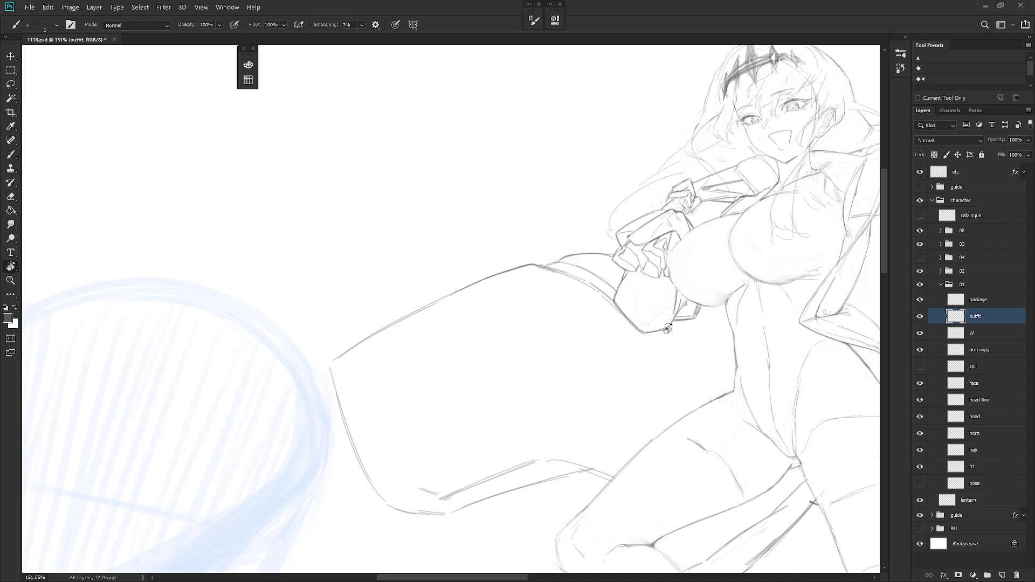
# Rotate the view about 60 degrees, add lines near the sleeve, then zoom out to the whole composition
pyautogui.moveTo(560, 265); pyautogui.dragTo(540, 386)
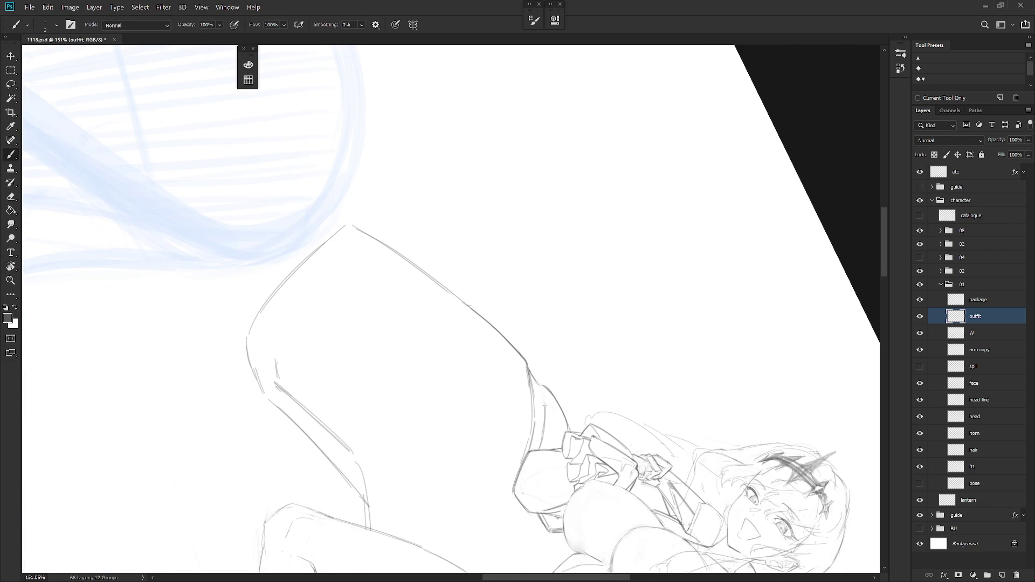
pyautogui.moveTo(529, 366)
pyautogui.mouseDown()
pyautogui.moveTo(543, 418)
pyautogui.moveTo(450, 308)
pyautogui.moveTo(541, 240)
pyautogui.mouseUp()
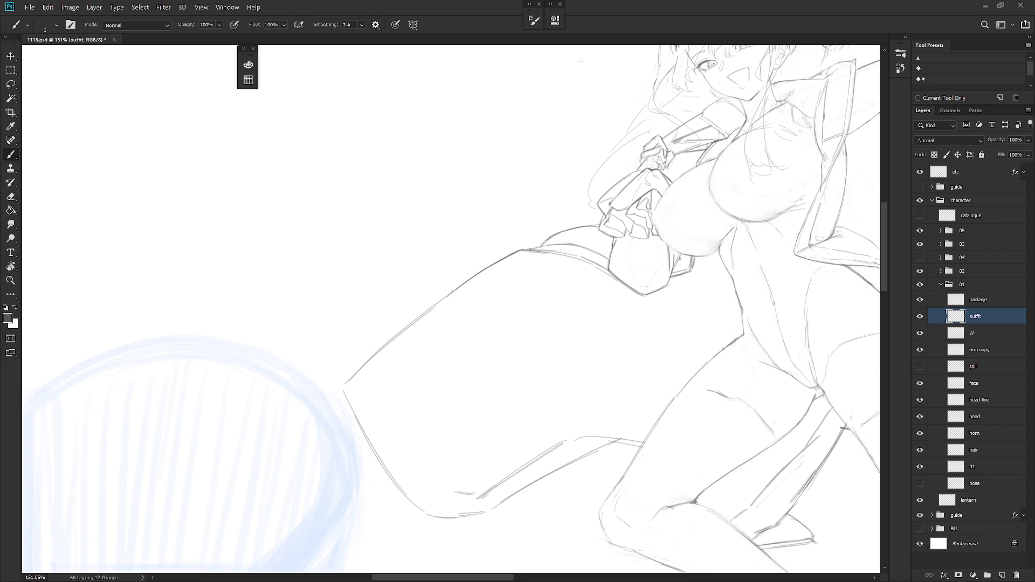
pyautogui.moveTo(594, 243)
pyautogui.mouseDown()
pyautogui.moveTo(566, 302)
pyautogui.moveTo(528, 323)
pyautogui.mouseUp()
pyautogui.scroll(-5, 527, 289)
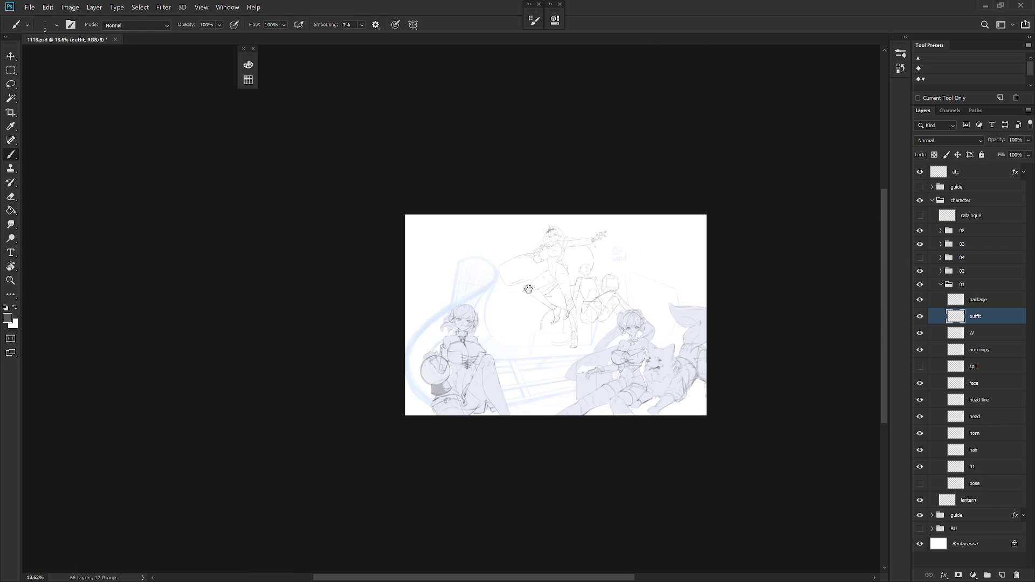
# Flip the canvas horizontally, reposition the mirrored composition, and save 1116.psd
pyautogui.scroll(3, 539, 259)
pyautogui.press('h')
pyautogui.moveTo(698, 249); pyautogui.dragTo(650, 247)
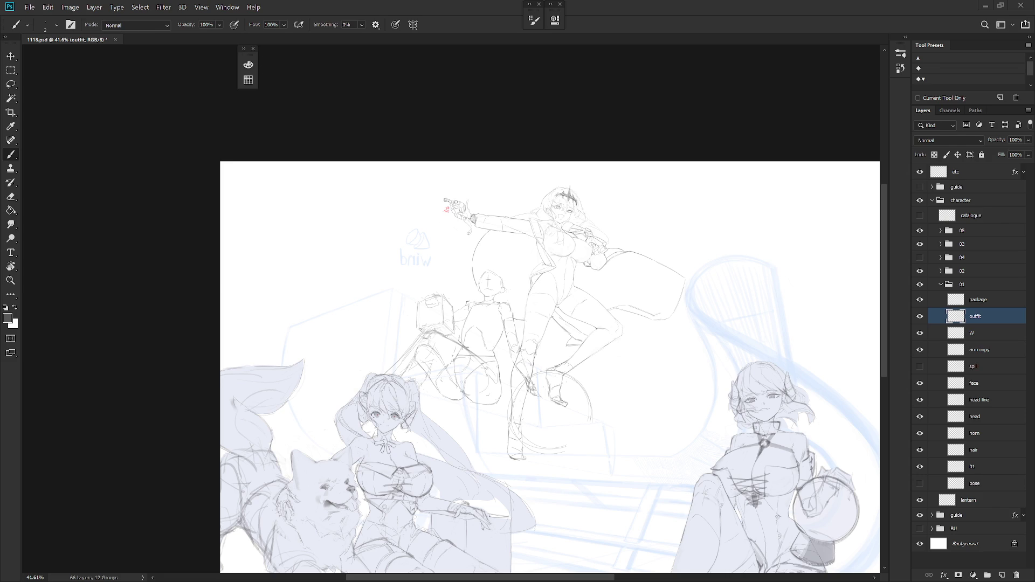
pyautogui.moveTo(637, 267); pyautogui.dragTo(608, 212)
pyautogui.hotkey('ctrl', 's')
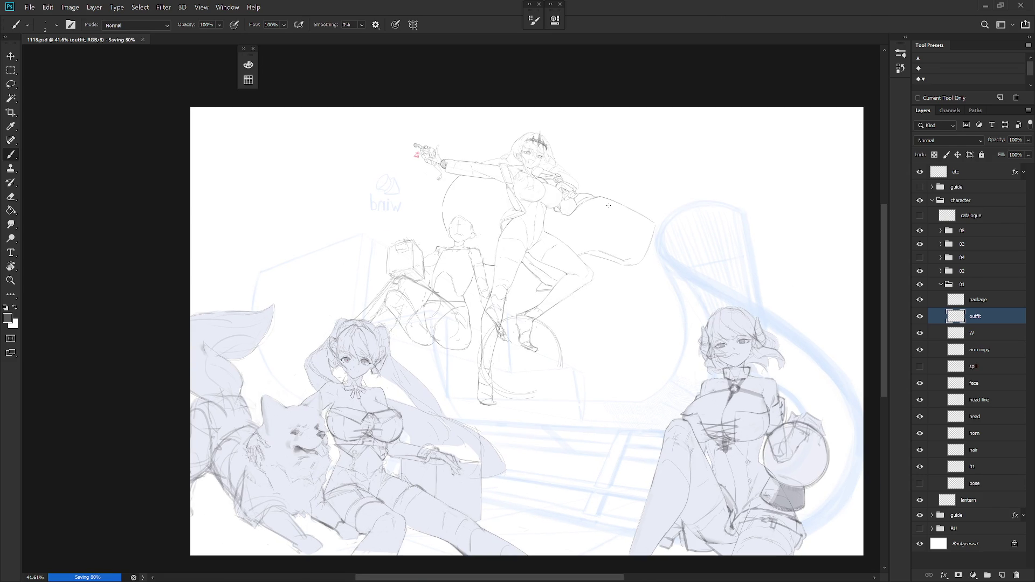
# Flip the canvas back to normal and zoom in on the standing girl
pyautogui.press('h')
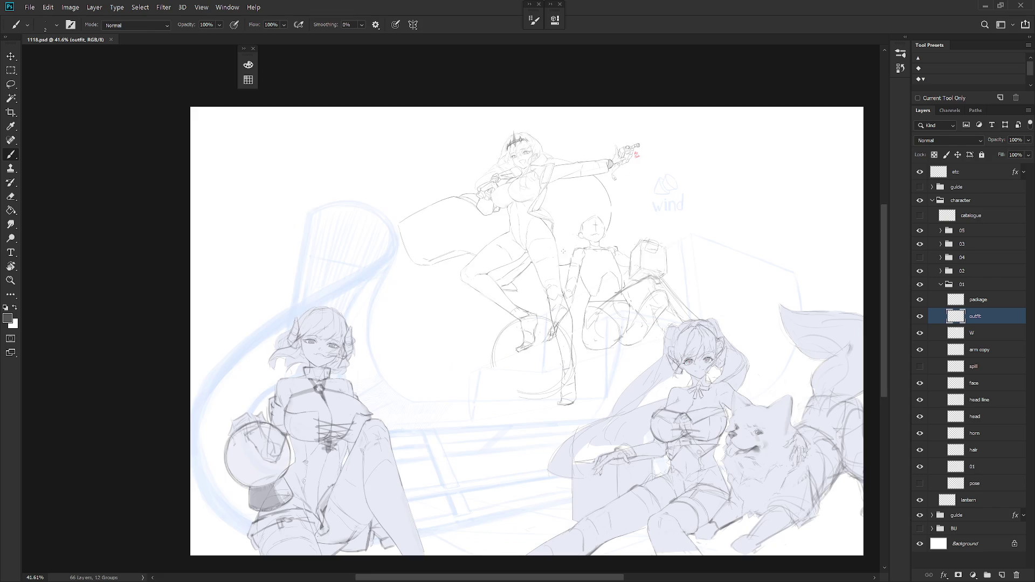
pyautogui.scroll(2, 521, 247)
pyautogui.scroll(2, 424, 280)
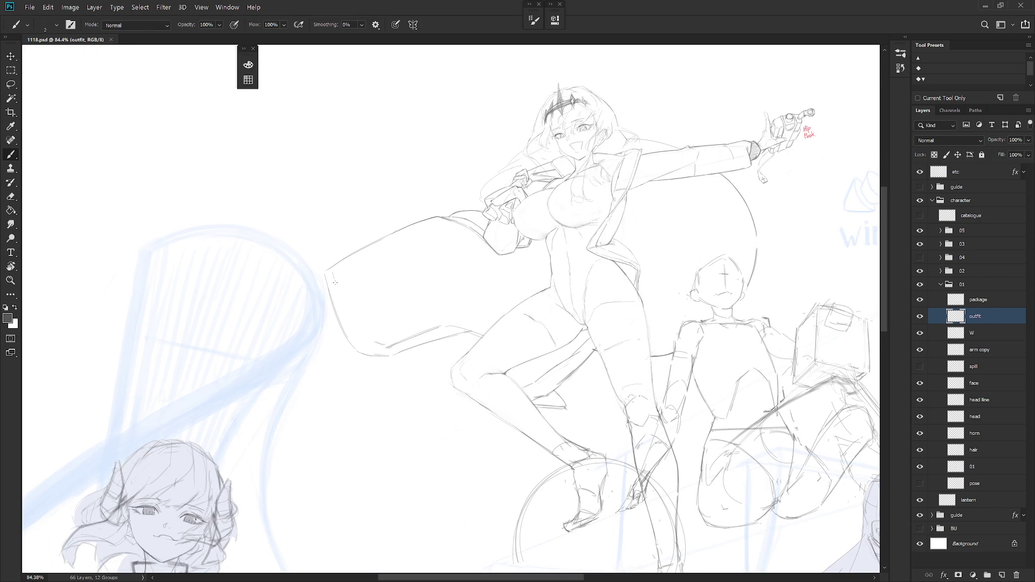
# Sketch a line along the coat's left edge and draw its top-left corner
pyautogui.moveTo(331, 269)
pyautogui.mouseDown()
pyautogui.moveTo(360, 337)
pyautogui.moveTo(384, 348)
pyautogui.mouseUp()
pyautogui.press('l')
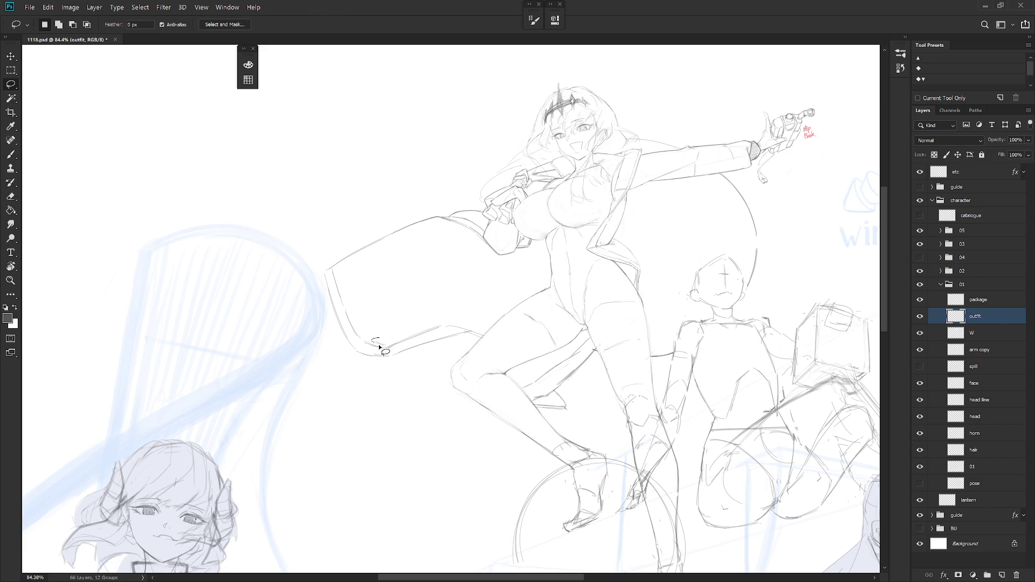
pyautogui.press('b')
pyautogui.moveTo(432, 275); pyautogui.dragTo(481, 303)
pyautogui.moveTo(378, 300); pyautogui.dragTo(389, 292)
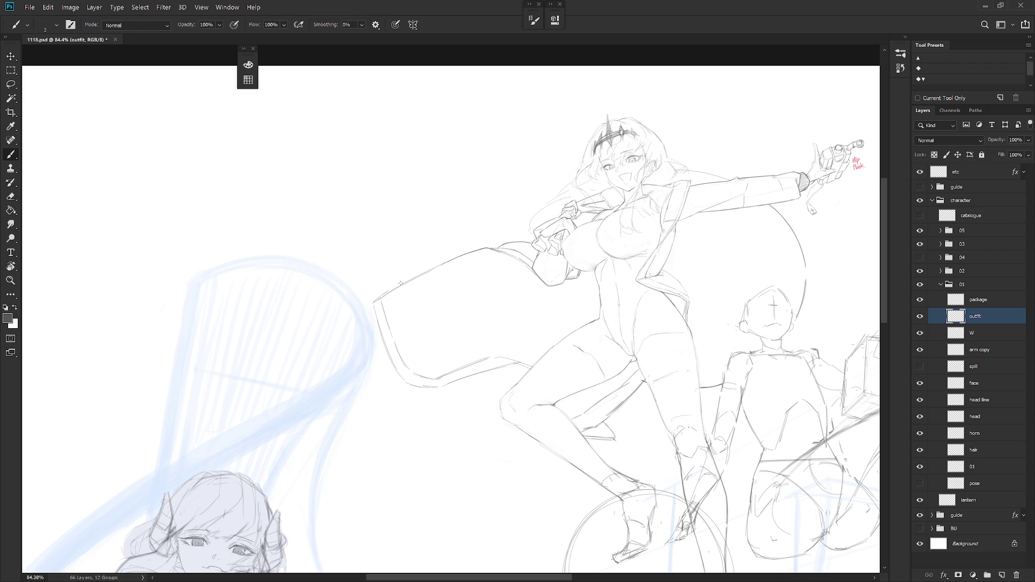
# Tilt the view and redraw the coat's upper-left edge, adding short strokes along it
pyautogui.press('r')
pyautogui.moveTo(464, 253)
pyautogui.mouseDown()
pyautogui.moveTo(474, 331)
pyautogui.moveTo(538, 264)
pyautogui.mouseUp()
pyautogui.scroll(2, 461, 277)
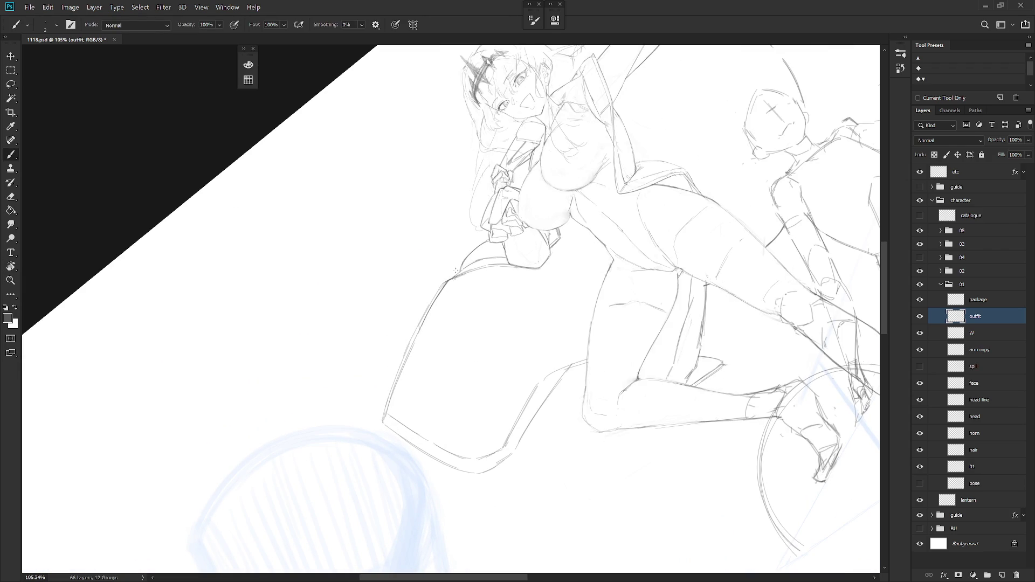
pyautogui.moveTo(458, 278); pyautogui.dragTo(431, 315)
pyautogui.hotkey('ctrl', 'z')
pyautogui.moveTo(459, 276); pyautogui.dragTo(407, 365)
pyautogui.moveTo(435, 305); pyautogui.dragTo(405, 360)
# Remove a stray strip along the coat's left edge and redraw it with two lines, then reset the view
pyautogui.press('l')
pyautogui.moveTo(432, 309); pyautogui.dragTo(400, 387)
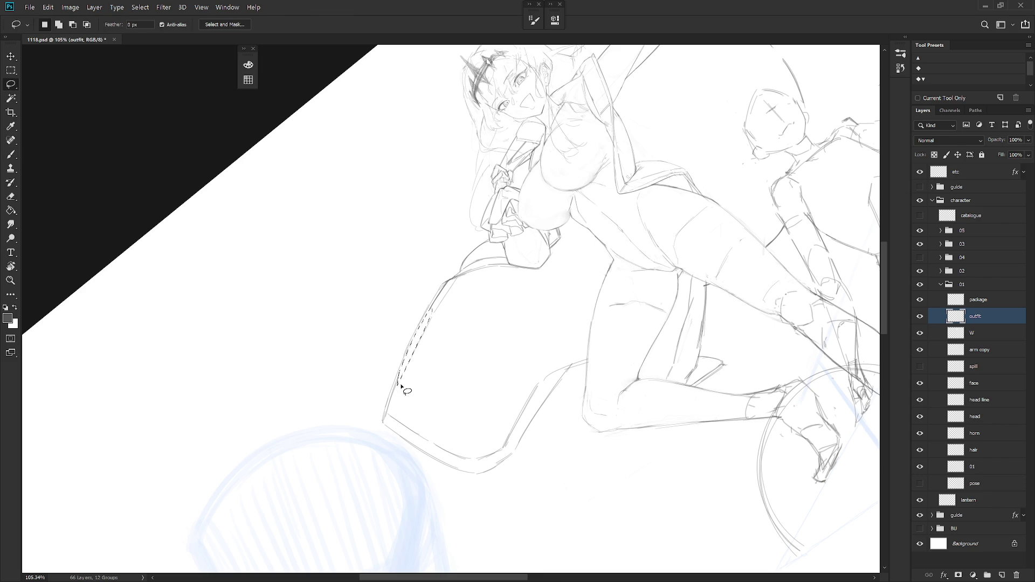
pyautogui.hotkey('ctrl', 'd')
pyautogui.press('b')
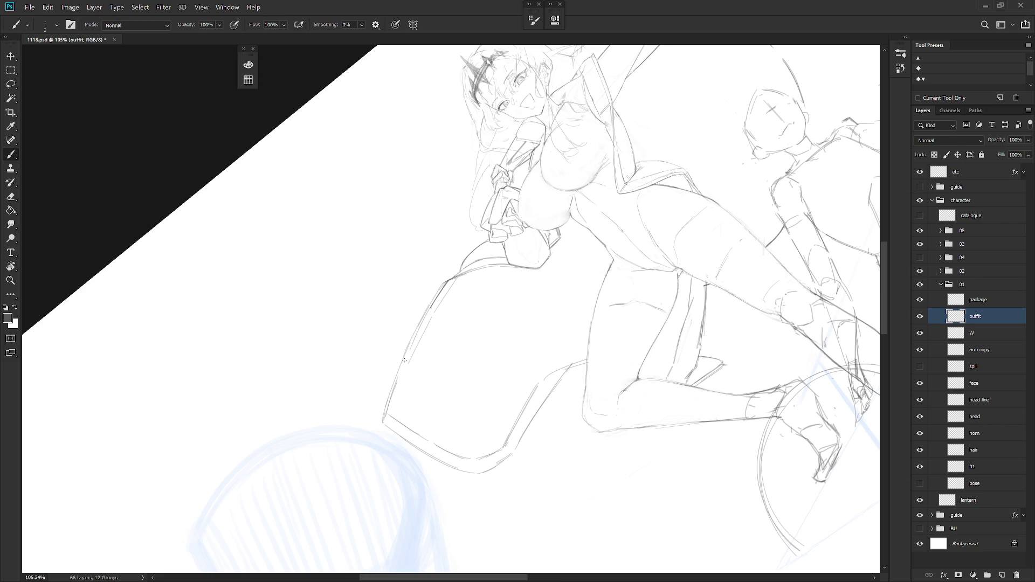
pyautogui.moveTo(420, 326); pyautogui.dragTo(392, 387)
pyautogui.moveTo(412, 346); pyautogui.dragTo(400, 371)
pyautogui.press('Escape')
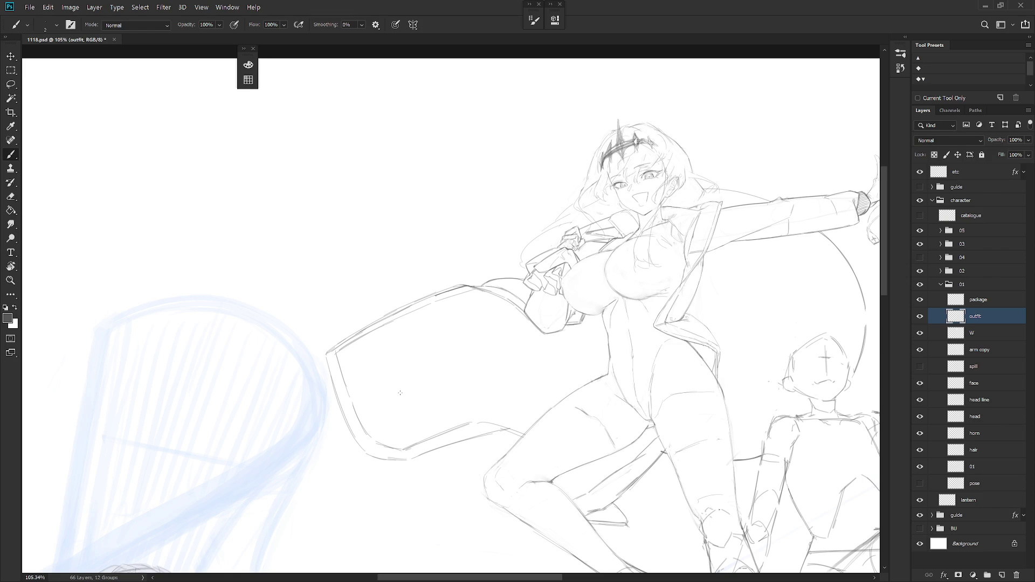
pyautogui.moveTo(334, 384)
pyautogui.mouseDown()
pyautogui.moveTo(435, 455)
pyautogui.moveTo(459, 425)
pyautogui.moveTo(410, 377)
pyautogui.mouseUp()
# Rotate around the coat and add a line along its outer left edge
pyautogui.press('e')
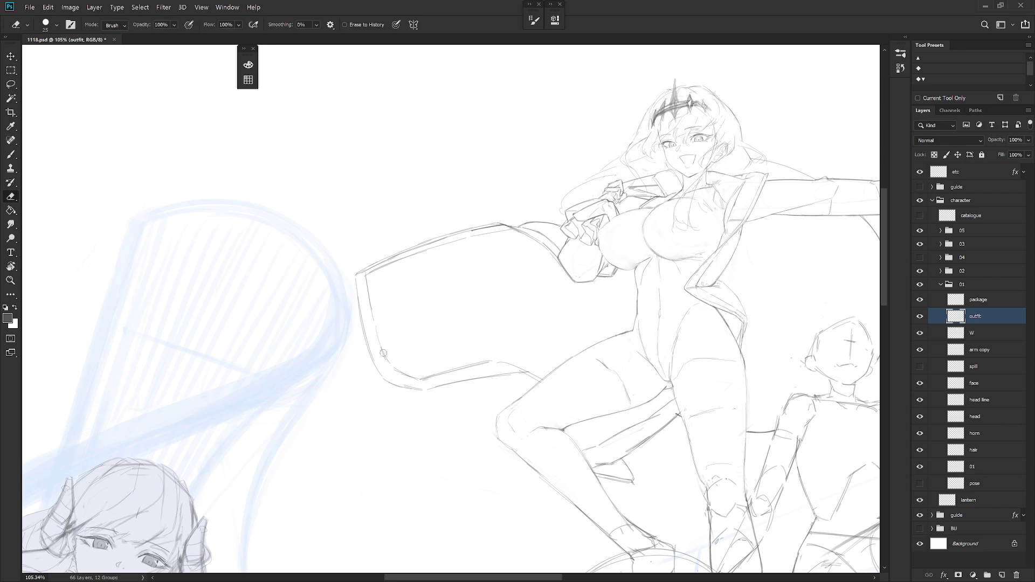
pyautogui.press('b')
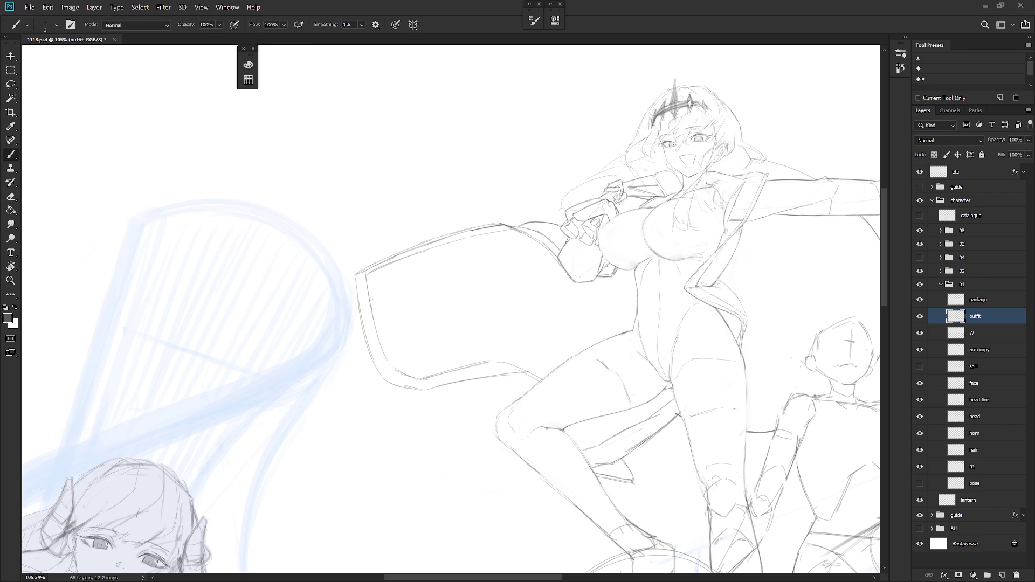
pyautogui.moveTo(393, 367); pyautogui.dragTo(369, 331)
pyautogui.press('e')
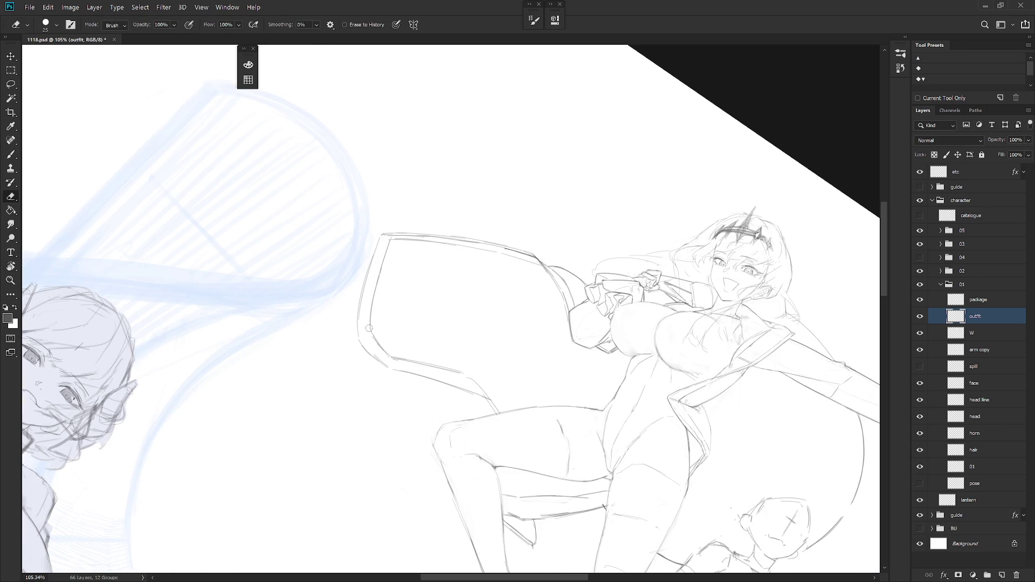
pyautogui.press('b')
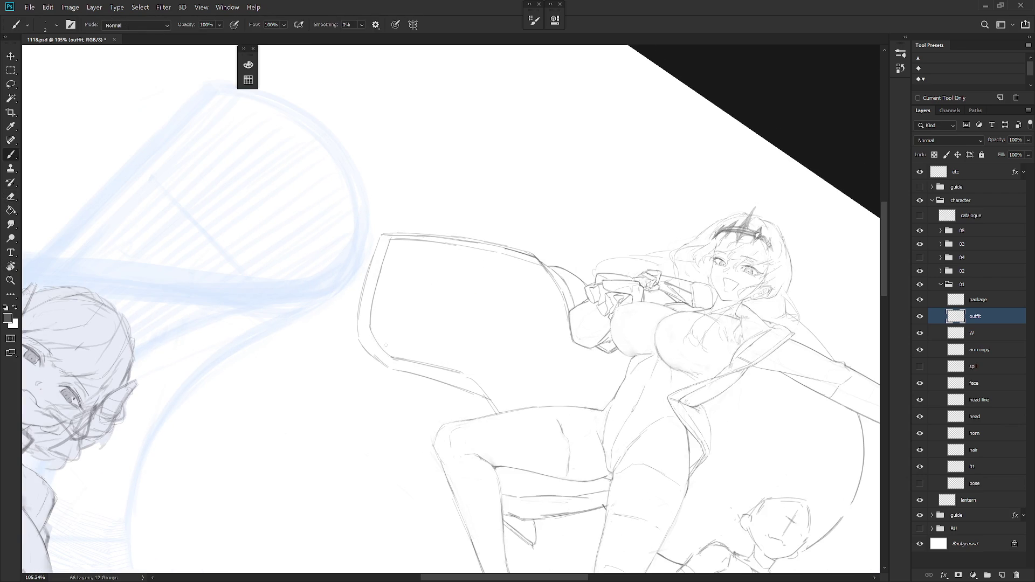
pyautogui.moveTo(388, 347); pyautogui.dragTo(340, 495)
pyautogui.press('e')
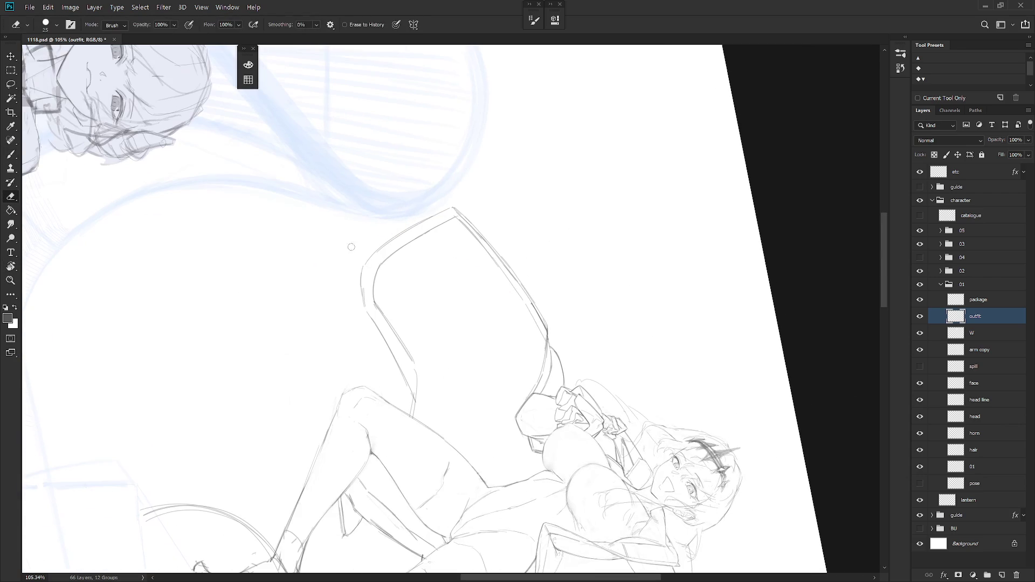
pyautogui.press('b')
pyautogui.moveTo(362, 266); pyautogui.dragTo(375, 314)
# Rotate the view toward the lower edge and add short strokes along the coat's curved outline
pyautogui.press('Escape')
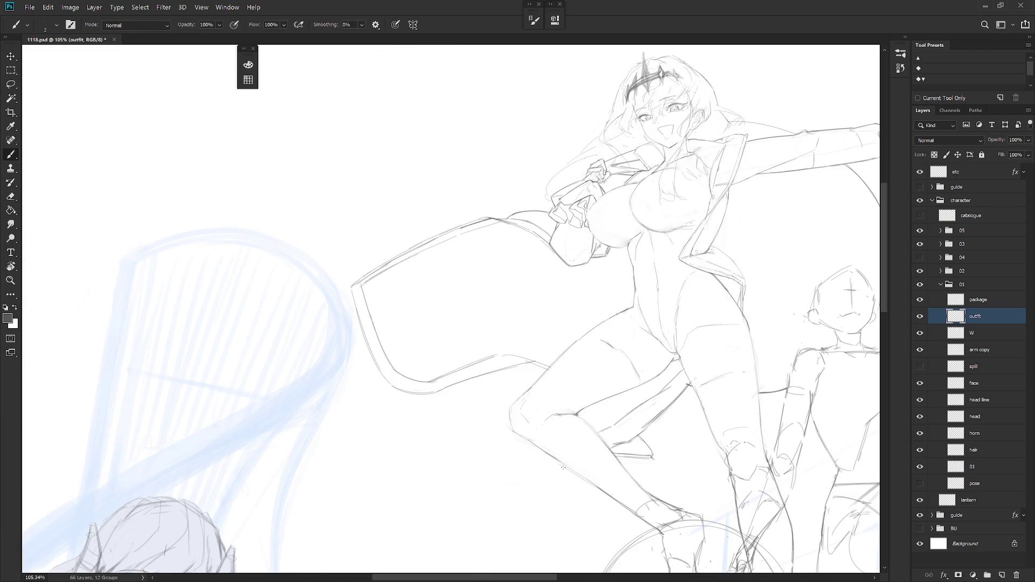
pyautogui.moveTo(563, 468); pyautogui.dragTo(660, 369)
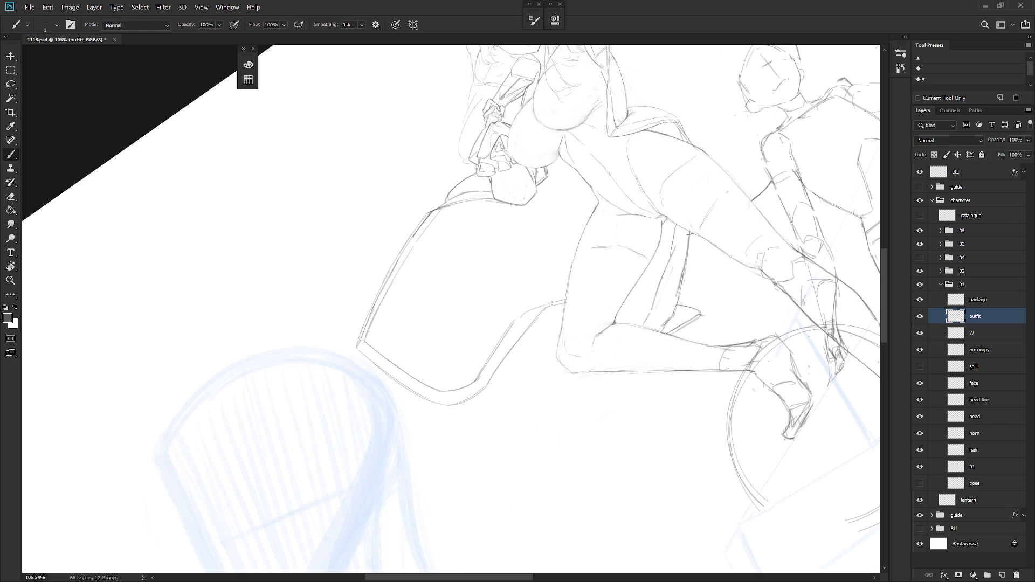
pyautogui.moveTo(522, 313)
pyautogui.mouseDown()
pyautogui.moveTo(538, 418)
pyautogui.moveTo(503, 429)
pyautogui.moveTo(425, 328)
pyautogui.moveTo(445, 370)
pyautogui.moveTo(447, 362)
pyautogui.mouseUp()
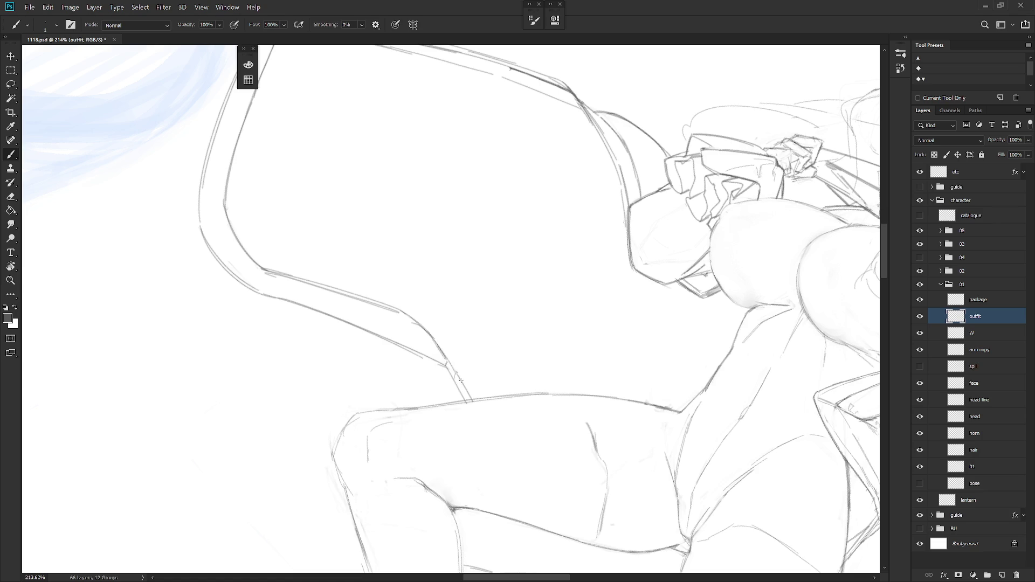
pyautogui.moveTo(465, 392)
pyautogui.mouseDown()
pyautogui.moveTo(515, 404)
pyautogui.moveTo(503, 399)
pyautogui.mouseUp()
pyautogui.moveTo(469, 342)
pyautogui.mouseDown()
pyautogui.moveTo(486, 358)
pyautogui.moveTo(463, 350)
pyautogui.mouseUp()
# Zoom out to the whole figure and rework the lines at the coat's lower edge
pyautogui.moveTo(521, 443)
pyautogui.mouseDown()
pyautogui.moveTo(541, 412)
pyautogui.moveTo(424, 551)
pyautogui.mouseUp()
pyautogui.moveTo(678, 446); pyautogui.dragTo(517, 440)
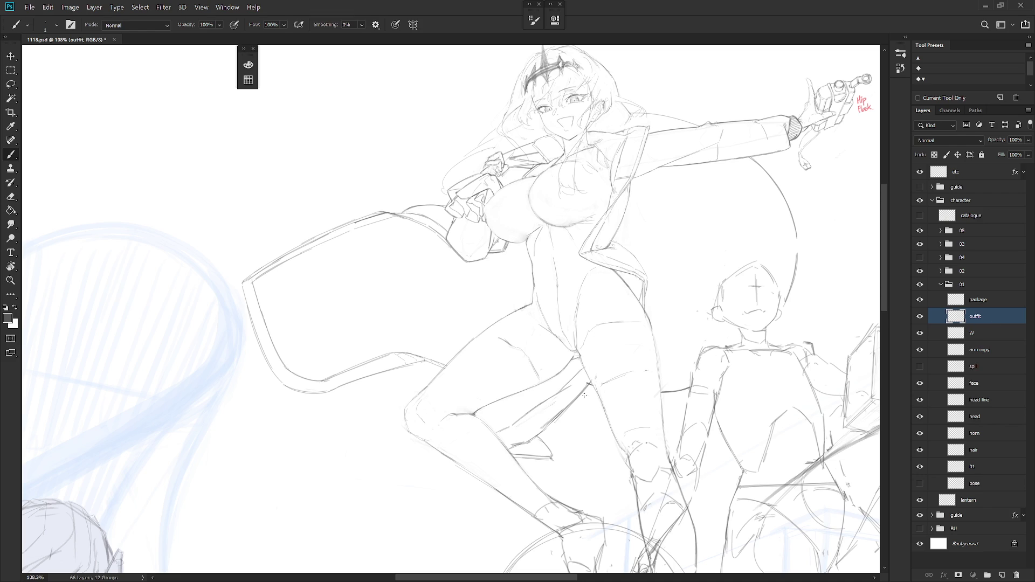
pyautogui.moveTo(456, 366); pyautogui.dragTo(543, 371)
pyautogui.press('r')
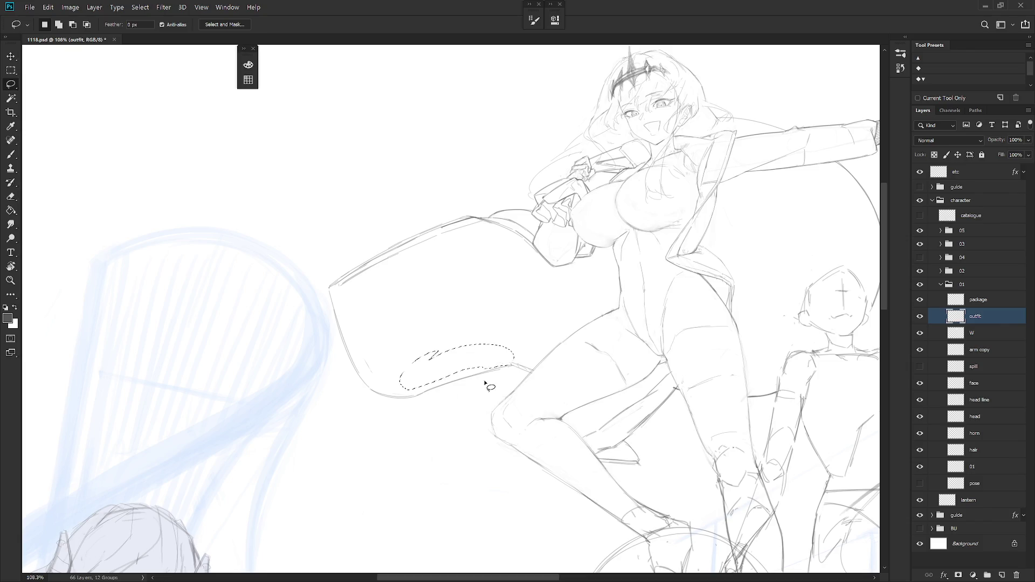
pyautogui.moveTo(600, 410)
pyautogui.mouseDown()
pyautogui.moveTo(560, 301)
pyautogui.moveTo(548, 398)
pyautogui.mouseUp()
pyautogui.press('Escape')
pyautogui.press('l')
pyautogui.press('b')
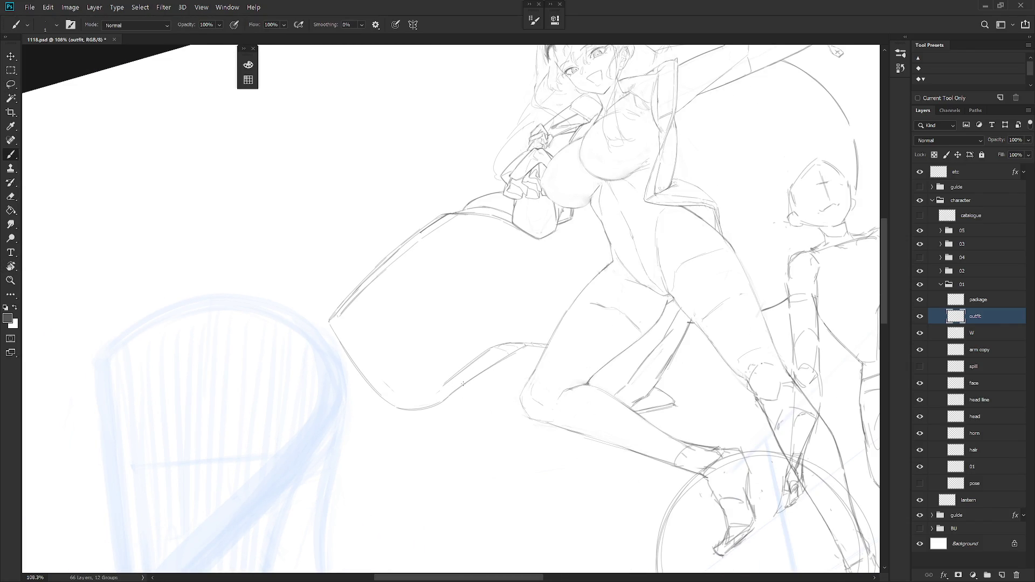
pyautogui.moveTo(510, 352)
pyautogui.mouseDown()
pyautogui.moveTo(439, 400)
pyautogui.moveTo(491, 350)
pyautogui.moveTo(456, 370)
pyautogui.moveTo(499, 344)
pyautogui.mouseUp()
# Tilt the view clockwise to inspect the coat, then reset it upright and zoom out
pyautogui.moveTo(572, 355)
pyautogui.mouseDown()
pyautogui.moveTo(485, 410)
pyautogui.moveTo(518, 340)
pyautogui.moveTo(496, 349)
pyautogui.moveTo(533, 334)
pyautogui.moveTo(513, 337)
pyautogui.moveTo(485, 378)
pyautogui.moveTo(454, 382)
pyautogui.moveTo(518, 511)
pyautogui.mouseUp()
pyautogui.press('l')
pyautogui.press('b')
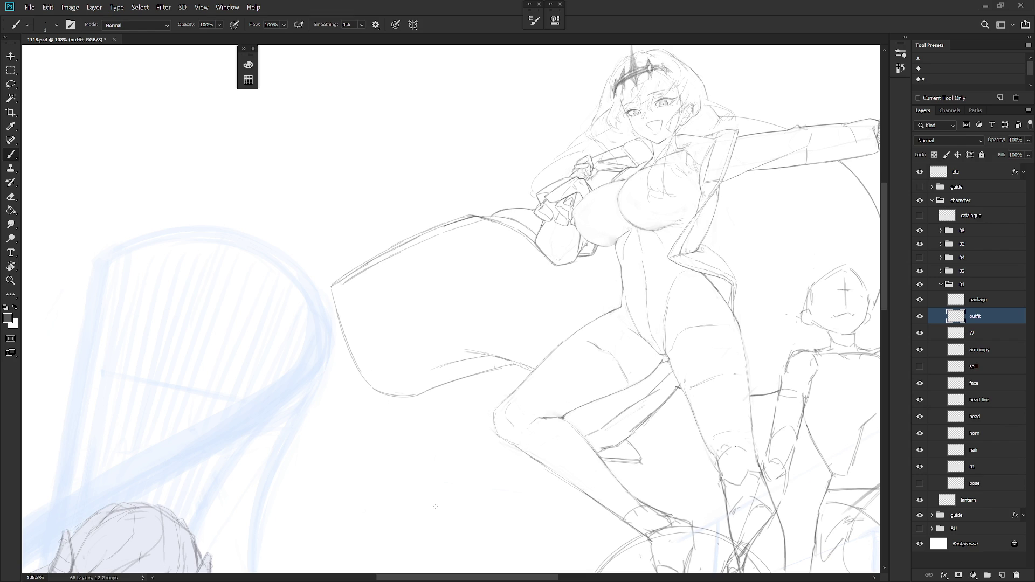
pyautogui.moveTo(435, 507); pyautogui.dragTo(330, 237)
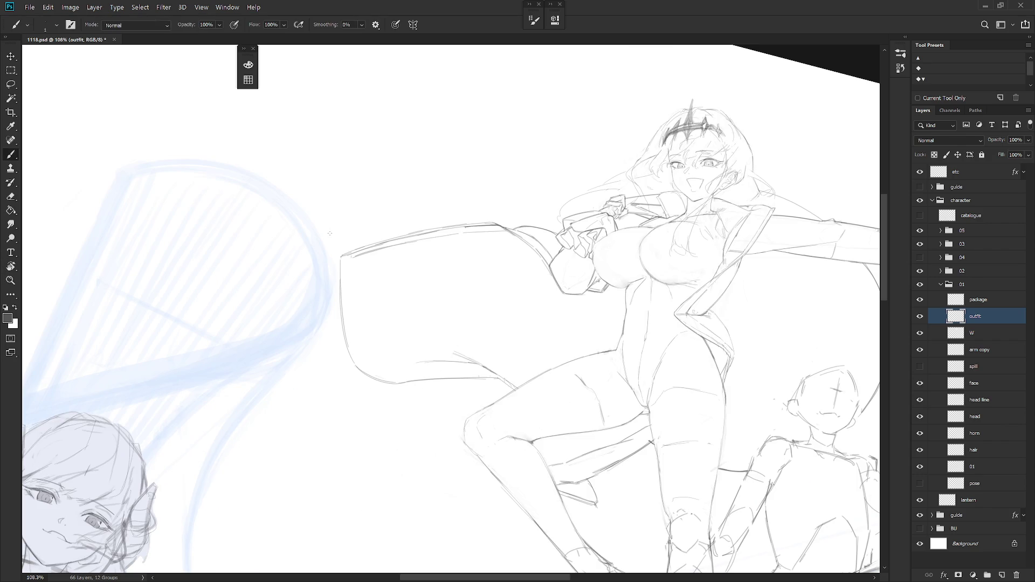
pyautogui.moveTo(437, 359)
pyautogui.mouseDown()
pyautogui.moveTo(357, 335)
pyautogui.moveTo(486, 392)
pyautogui.mouseUp()
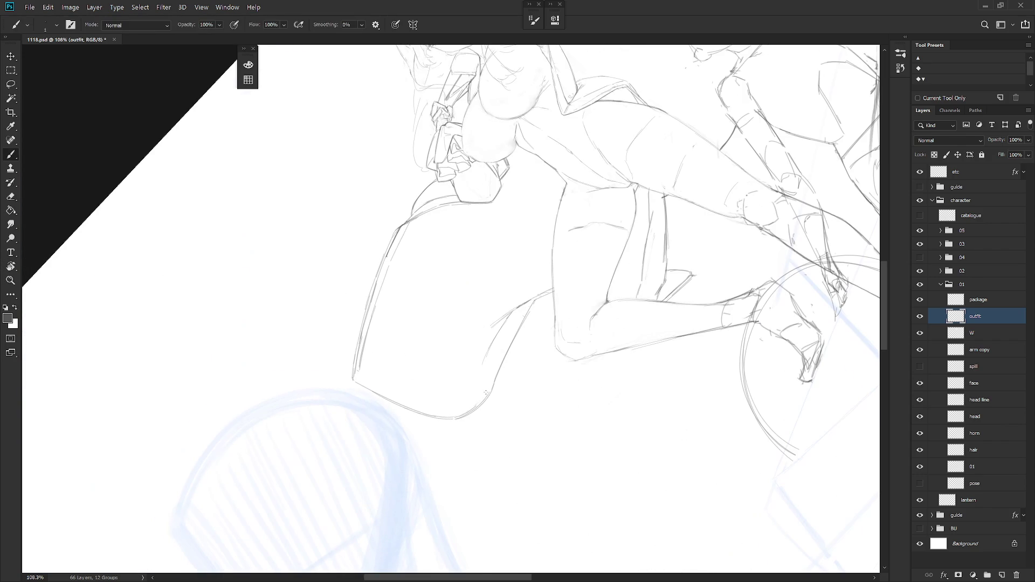
pyautogui.press('Escape')
pyautogui.keyDown('alt'); pyautogui.scroll(-5, 498, 363); pyautogui.keyUp('alt')
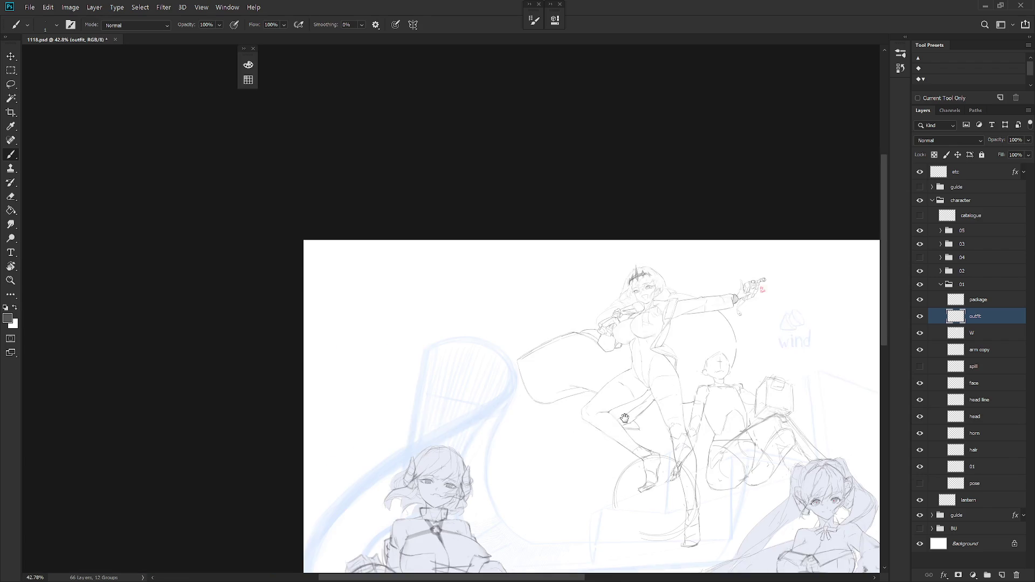
pyautogui.click(920, 257)
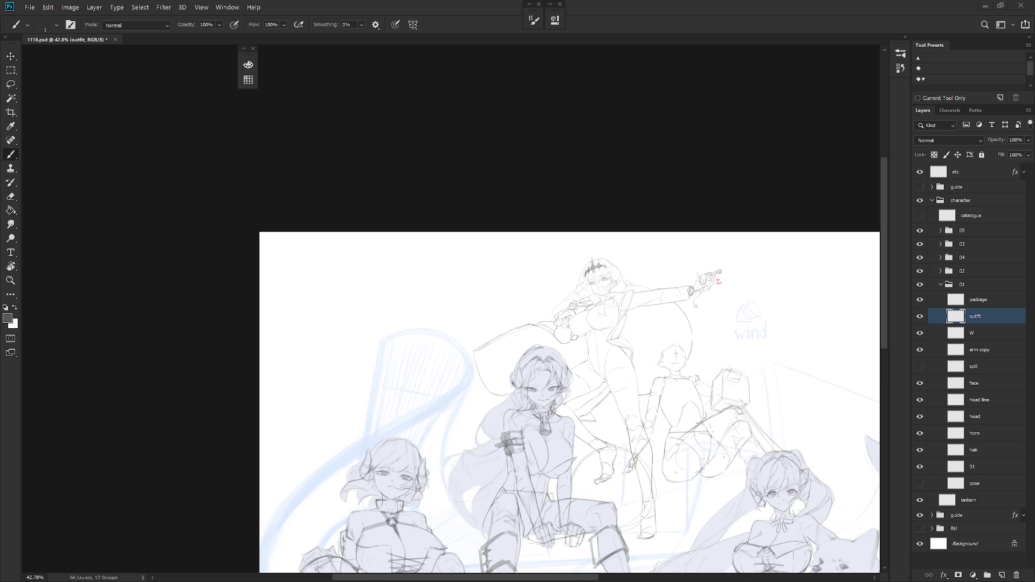
pyautogui.click(920, 257)
# Transform the selected coat section, shifting it down and to the left
pyautogui.moveTo(510, 398)
pyautogui.mouseDown()
pyautogui.moveTo(600, 347)
pyautogui.moveTo(446, 307)
pyautogui.moveTo(474, 434)
pyautogui.mouseUp()
pyautogui.press('l')
pyautogui.hotkey('ctrl', 't')
pyautogui.moveTo(547, 388); pyautogui.dragTo(522, 419)
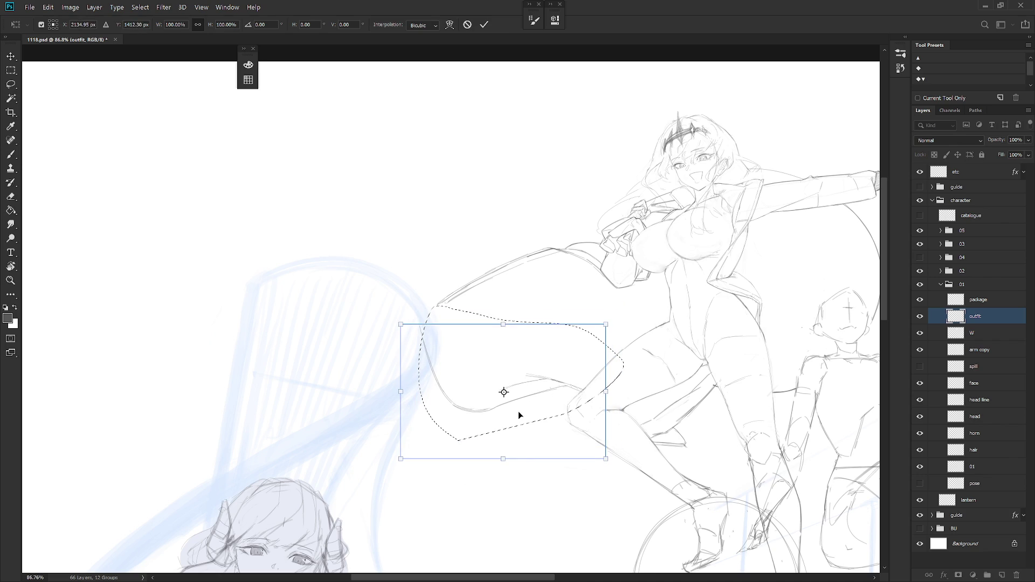
pyautogui.press('Return')
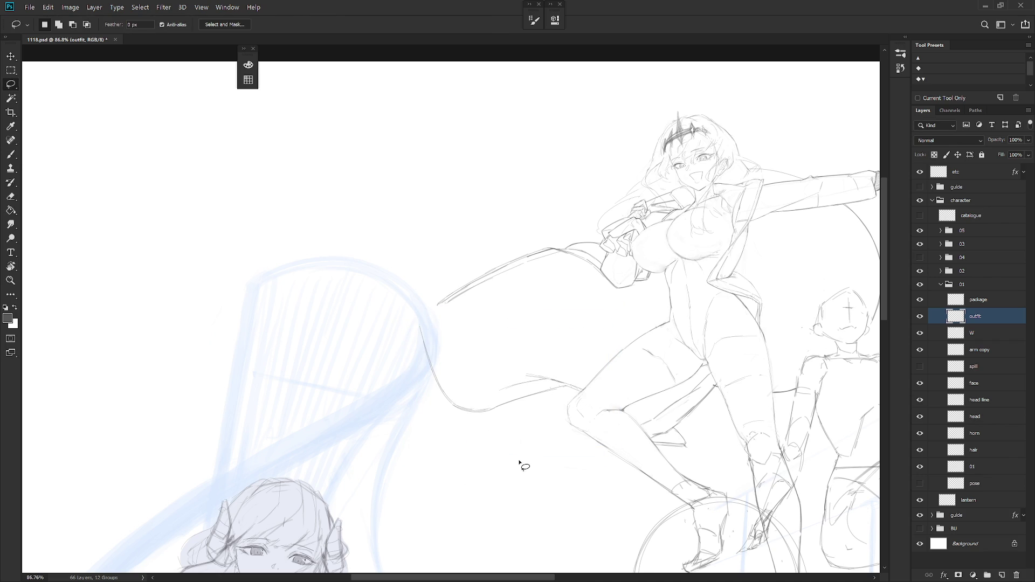
# Try and undo cape strokes, then add two short new marks on the cape
pyautogui.press('b')
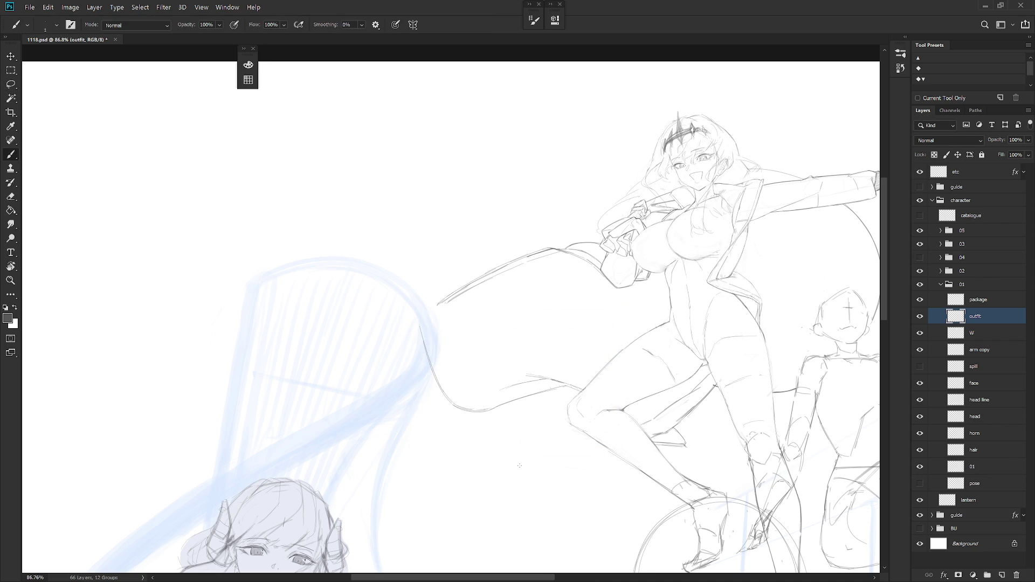
pyautogui.moveTo(522, 331); pyautogui.dragTo(555, 375)
pyautogui.hotkey('ctrl', 'z')
pyautogui.hotkey('ctrl', 'z')
pyautogui.moveTo(511, 320); pyautogui.dragTo(521, 331)
pyautogui.hotkey('ctrl', 'z')
pyautogui.moveTo(464, 326); pyautogui.dragTo(461, 333)
pyautogui.moveTo(486, 344); pyautogui.dragTo(474, 341)
pyautogui.press('l')
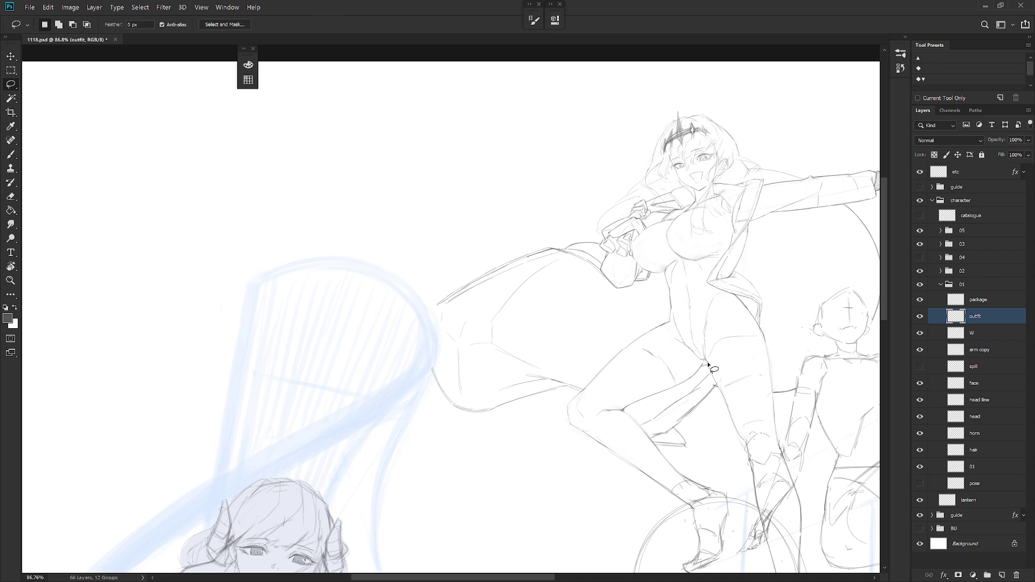
pyautogui.press('b')
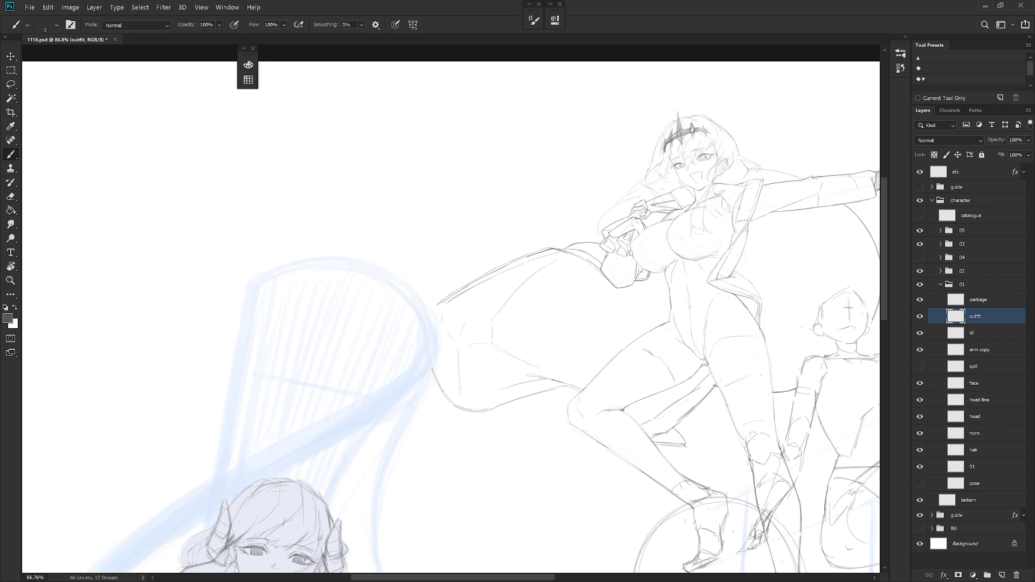
# Check against group 04's figure, draw a diagonal cape fold line, and activate the etc layer
pyautogui.click(919, 258)
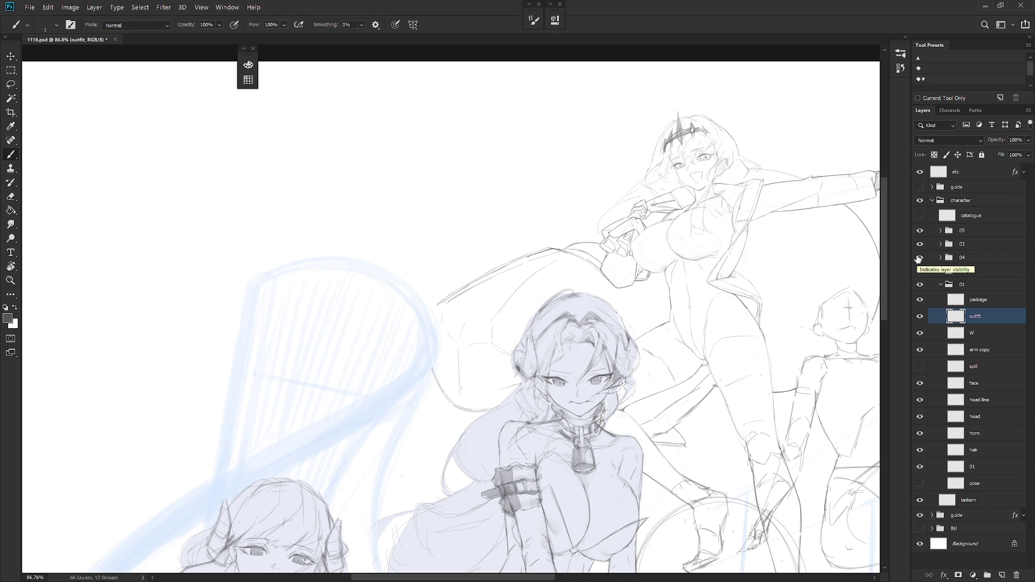
pyautogui.click(920, 257)
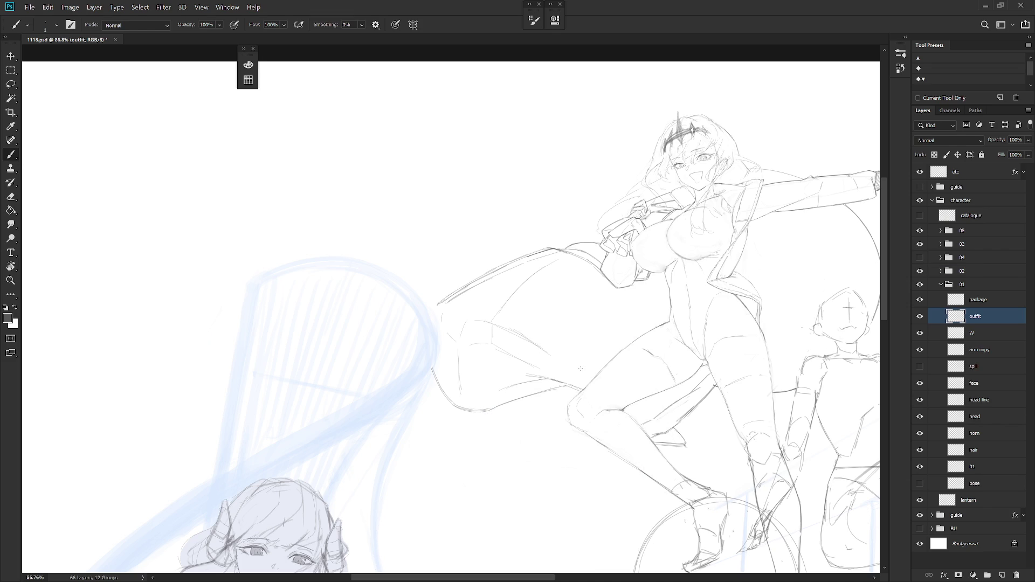
pyautogui.moveTo(513, 328); pyautogui.dragTo(552, 356)
pyautogui.moveTo(576, 271); pyautogui.dragTo(562, 349)
pyautogui.hotkey('ctrl', 'z')
pyautogui.scroll(-1, 359, 409)
pyautogui.click(977, 175)
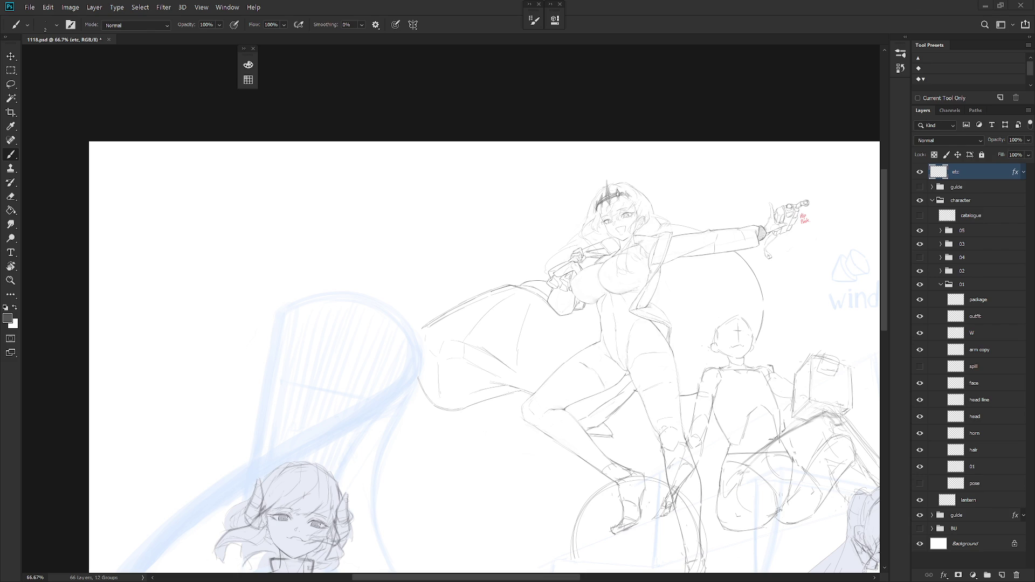
# Handwrite 'Quilt' in red on the etc layer beside the cape, correcting with undo and redo
pyautogui.scroll(2, 541, 326)
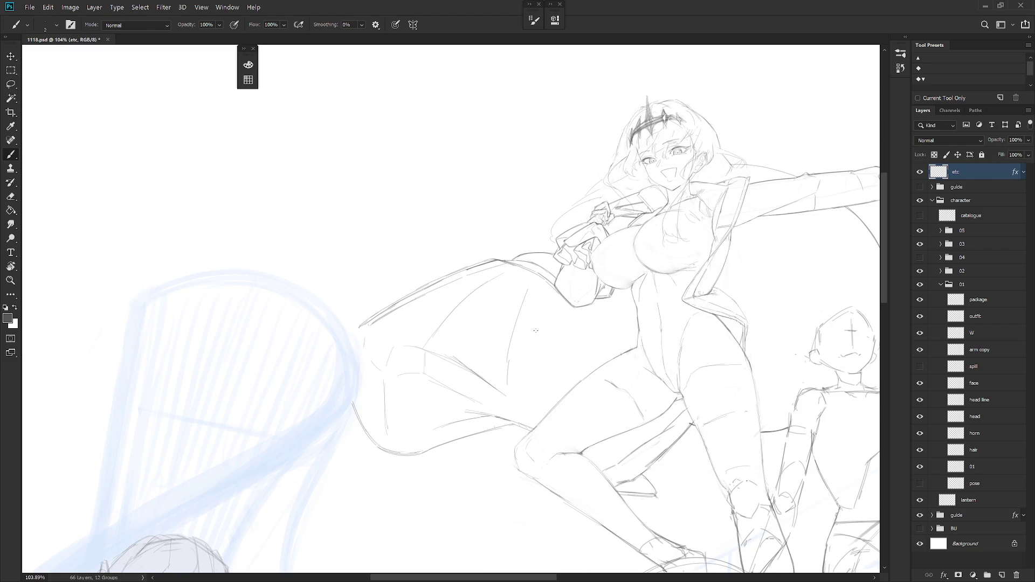
pyautogui.moveTo(540, 339); pyautogui.dragTo(543, 342)
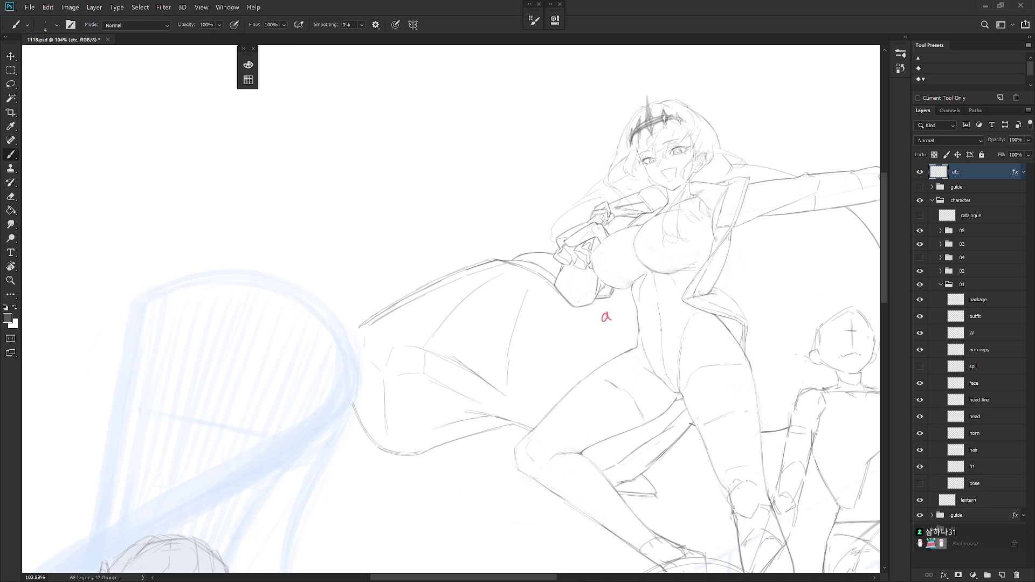
pyautogui.moveTo(606, 317); pyautogui.dragTo(632, 312)
pyautogui.hotkey('ctrl', 'z')
pyautogui.hotkey('ctrl', 'z')
pyautogui.hotkey('ctrl', 'z')
pyautogui.hotkey('ctrl', 'shift', 'z')
pyautogui.hotkey('ctrl', 'shift', 'z')
pyautogui.hotkey('ctrl', 'shift', 'z')
pyautogui.scroll(-5, 641, 467)
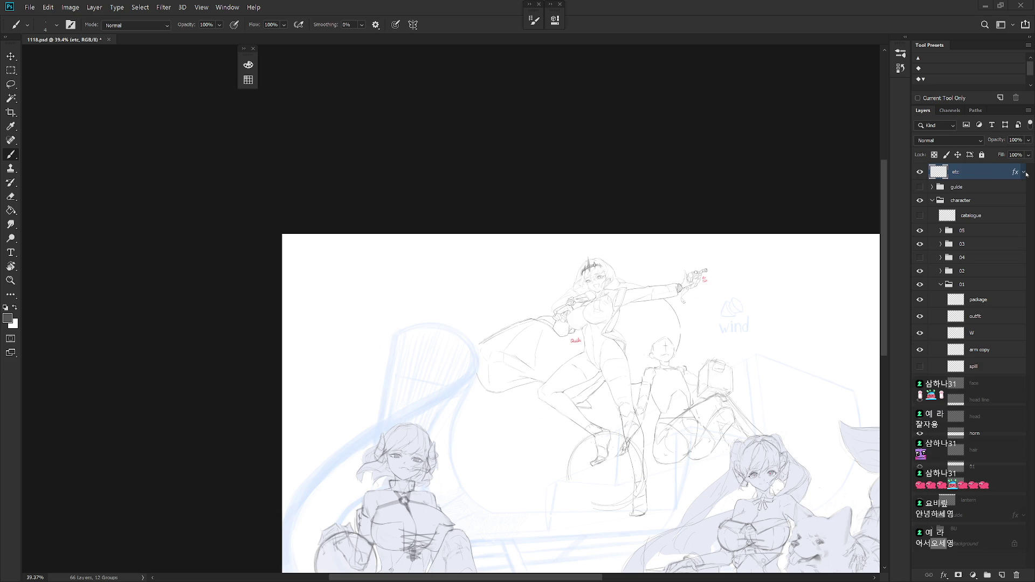
# Show group 04, expand RH, select the horn layer, and hide W's Color Overlay
pyautogui.scroll(-5, 668, 394)
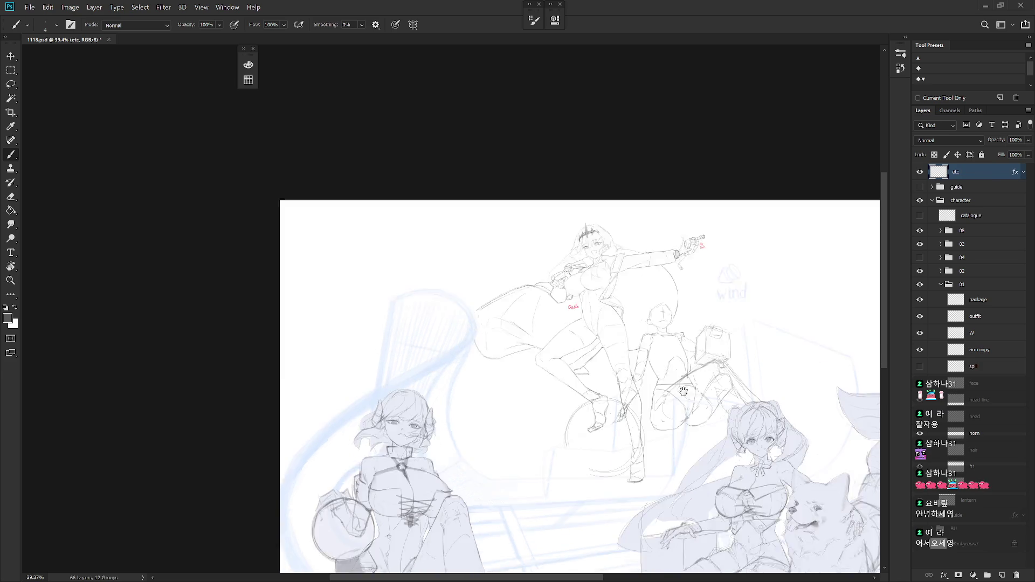
pyautogui.scroll(1, 643, 365)
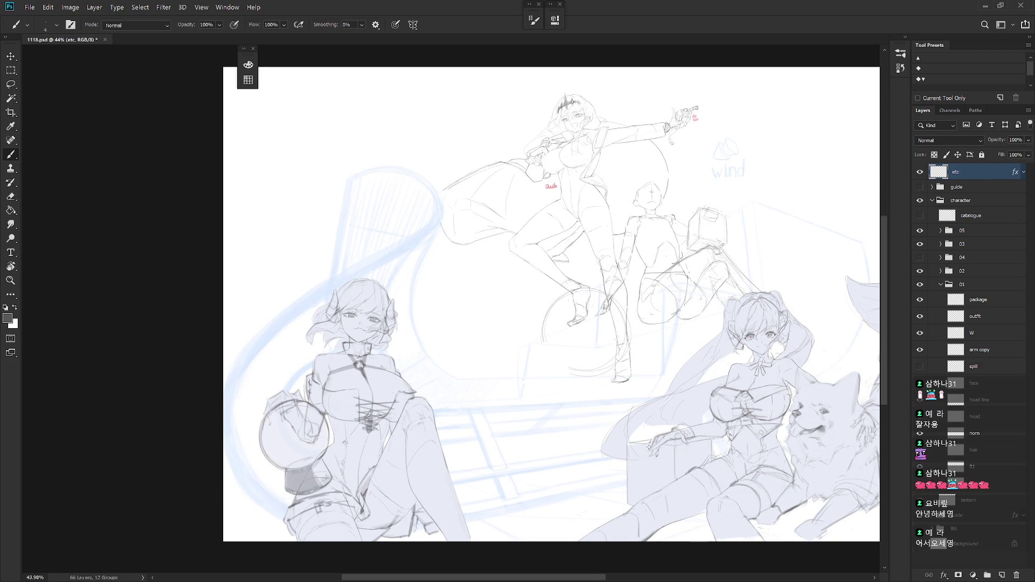
pyautogui.scroll(1, 651, 429)
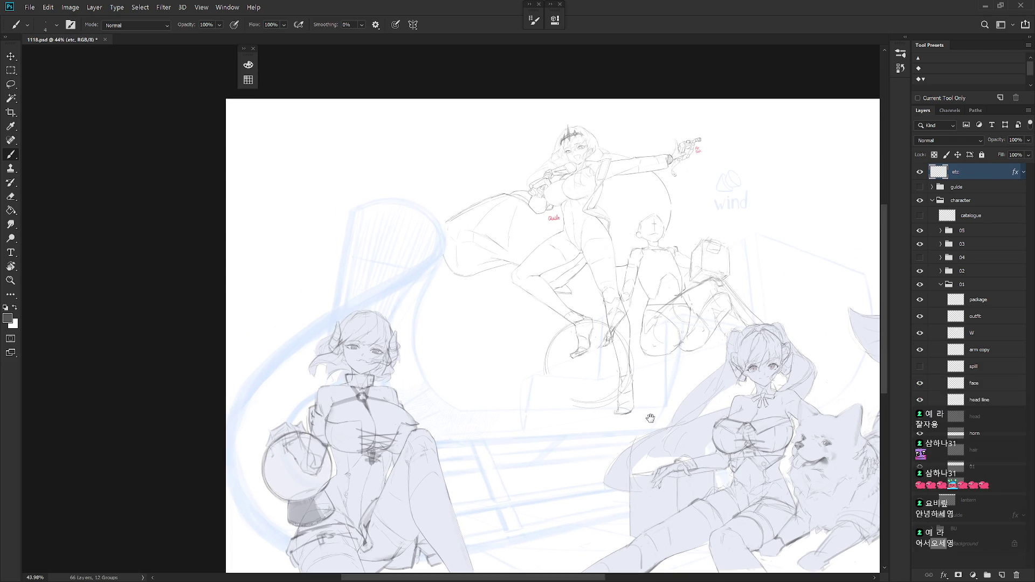
pyautogui.scroll(2, 651, 429)
pyautogui.click(919, 257)
pyautogui.moveTo(569, 369); pyautogui.dragTo(594, 396)
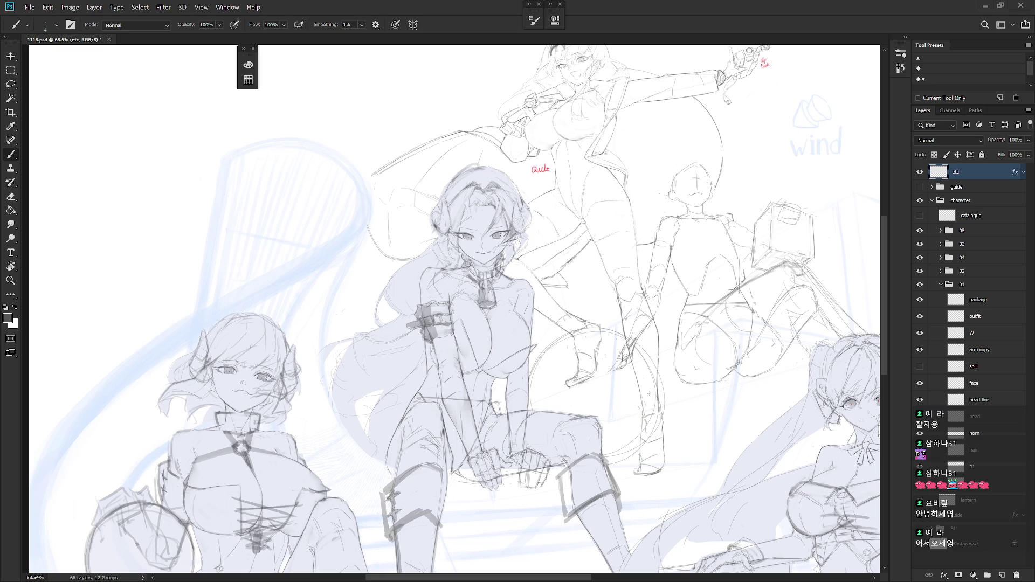
pyautogui.click(941, 258)
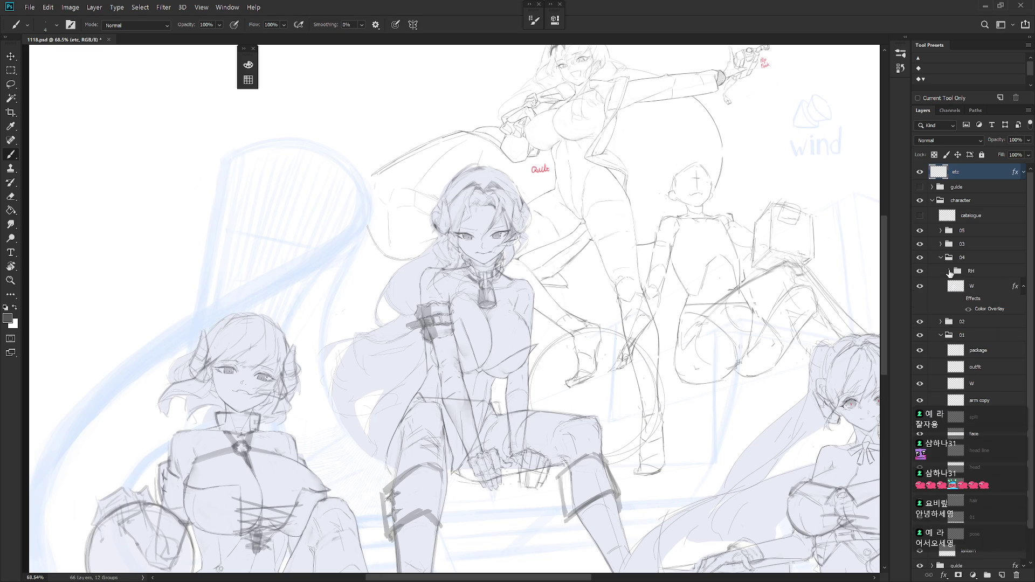
pyautogui.click(949, 270)
pyautogui.click(1000, 322)
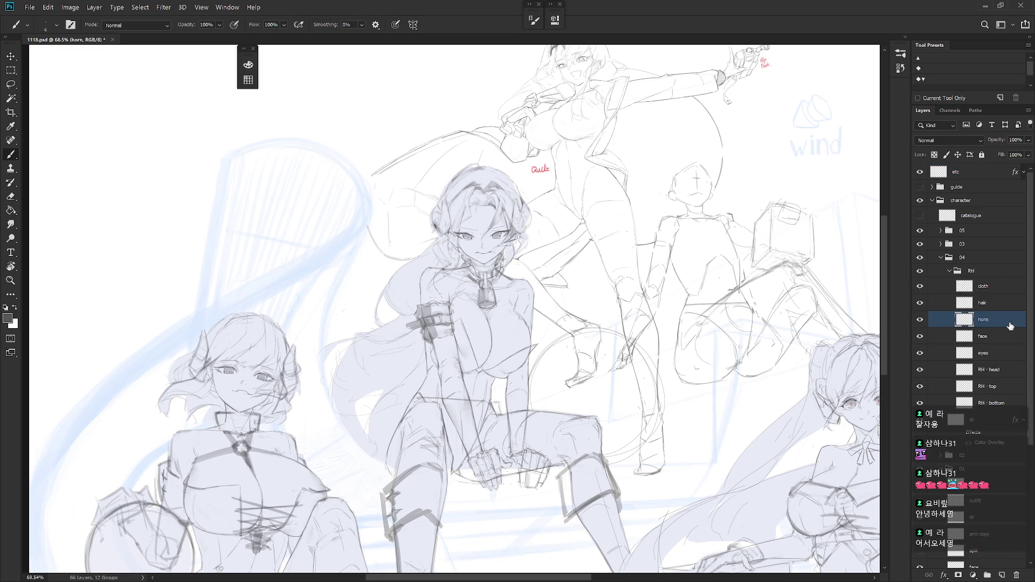
pyautogui.click(960, 432)
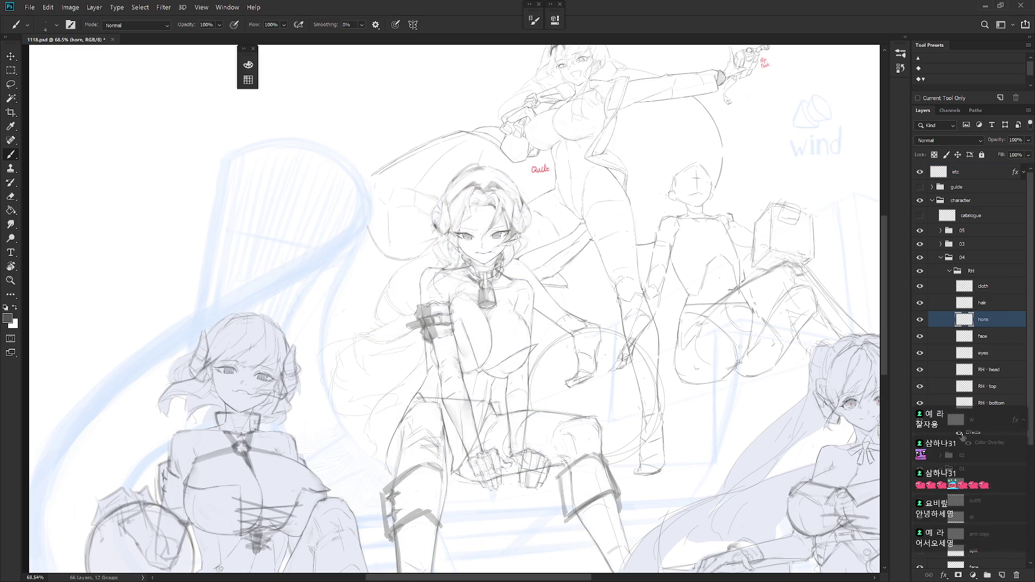
# Zoom in on the seated girl's head, duplicate the horn layer, and hide the original
pyautogui.scroll(3, 629, 351)
pyautogui.moveTo(549, 301); pyautogui.dragTo(565, 353)
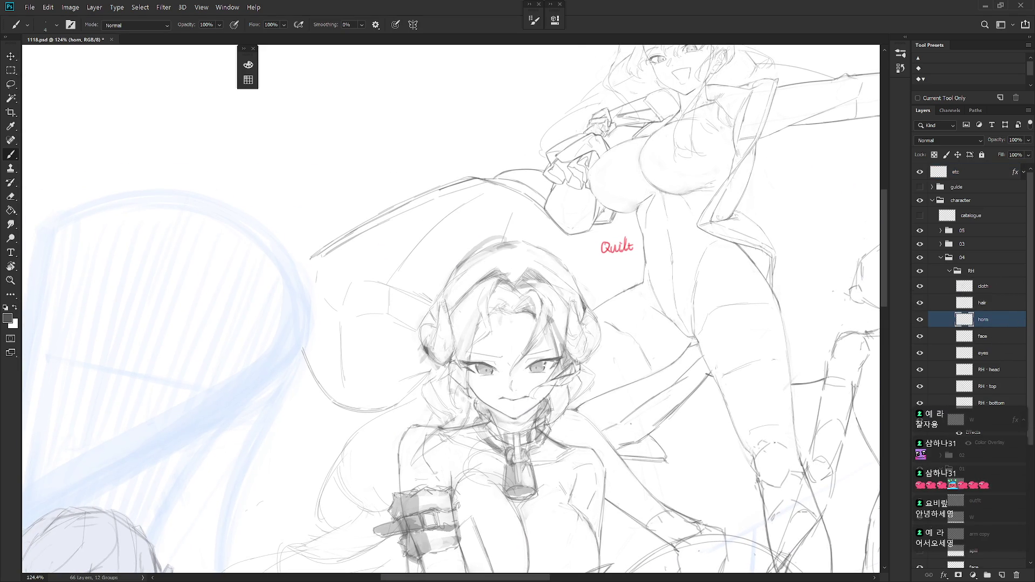
pyautogui.hotkey('ctrl', 'j')
pyautogui.click(920, 335)
pyautogui.moveTo(630, 394); pyautogui.dragTo(675, 381)
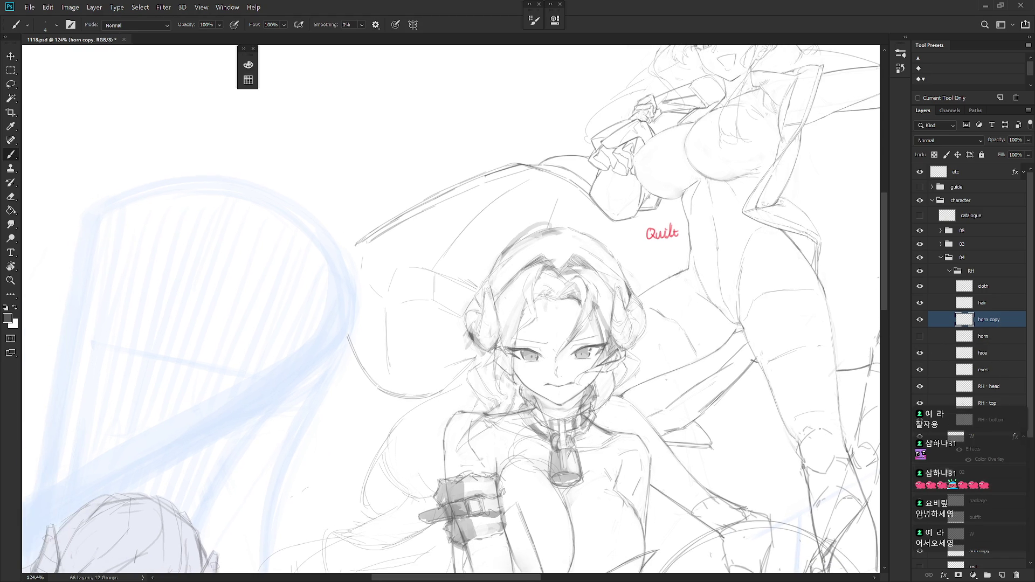
# Erase stray hair lines beside the left horn and retry its outline stroke
pyautogui.press('e')
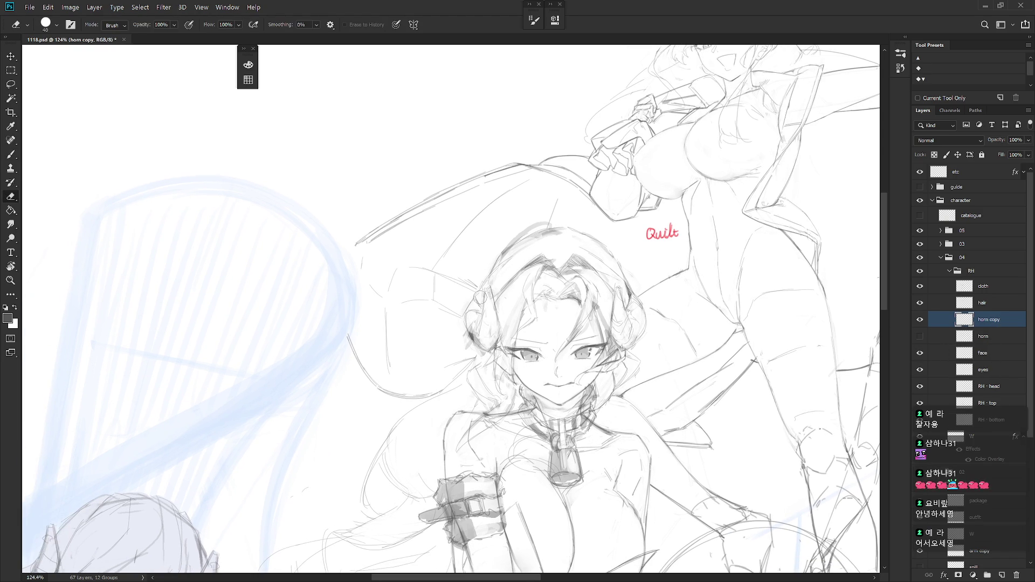
pyautogui.moveTo(476, 307)
pyautogui.mouseDown()
pyautogui.moveTo(482, 354)
pyautogui.moveTo(490, 302)
pyautogui.mouseUp()
pyautogui.press('b')
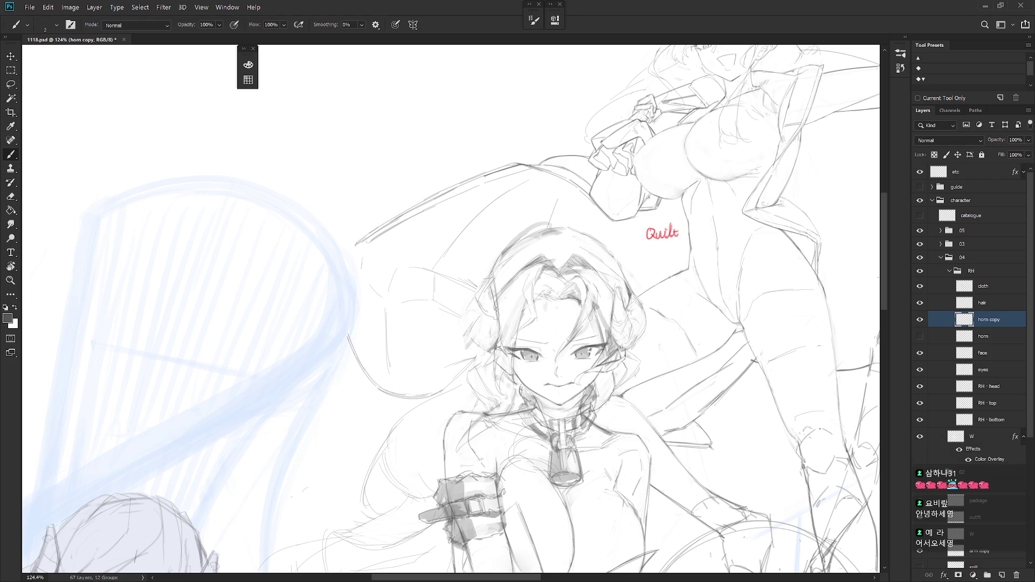
pyautogui.moveTo(487, 263)
pyautogui.mouseDown()
pyautogui.moveTo(478, 310)
pyautogui.moveTo(492, 299)
pyautogui.moveTo(467, 332)
pyautogui.mouseUp()
pyautogui.hotkey('ctrl', 'z')
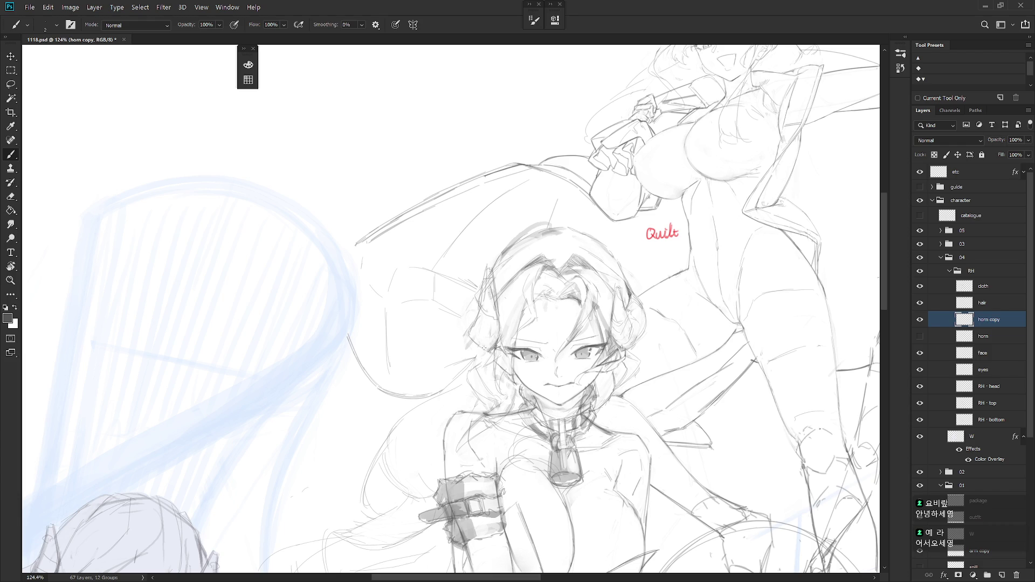
# Lasso the left horn outline and add short lines along the horn
pyautogui.press('l')
pyautogui.moveTo(481, 275)
pyautogui.mouseDown()
pyautogui.moveTo(459, 318)
pyautogui.moveTo(474, 322)
pyautogui.mouseUp()
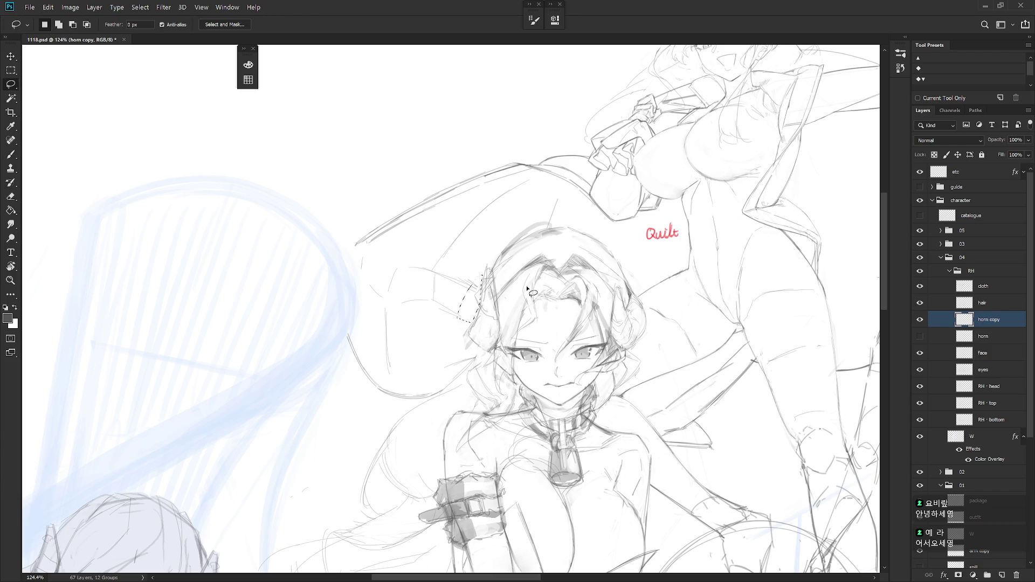
pyautogui.hotkey('ctrl', 'd')
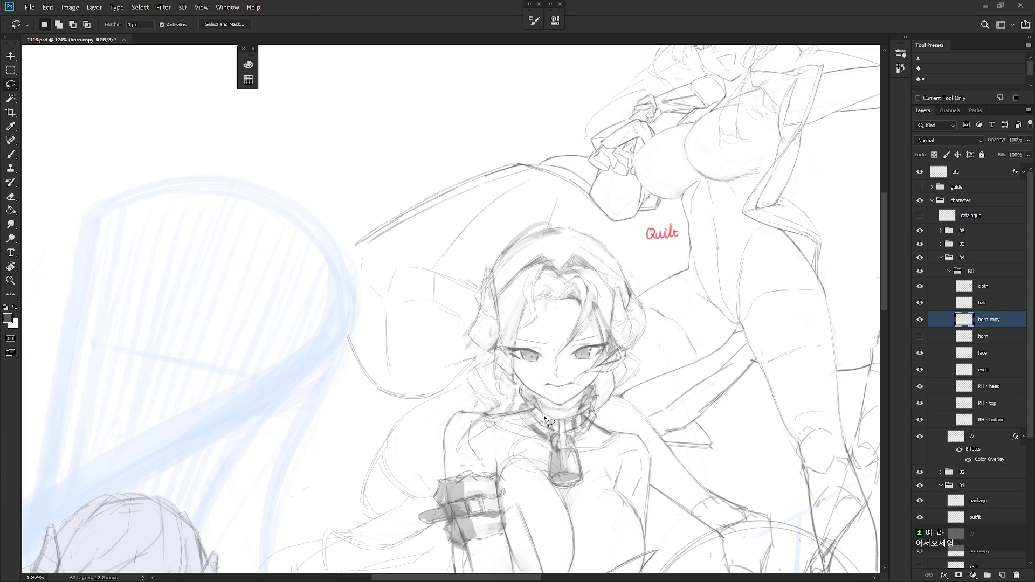
pyautogui.press('b')
pyautogui.moveTo(481, 341); pyautogui.dragTo(476, 324)
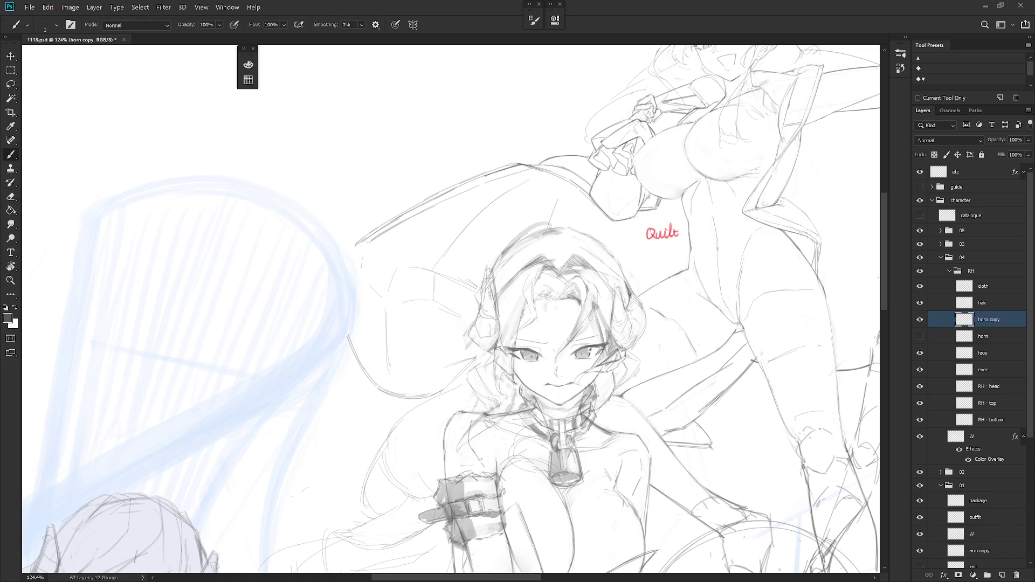
pyautogui.press('l')
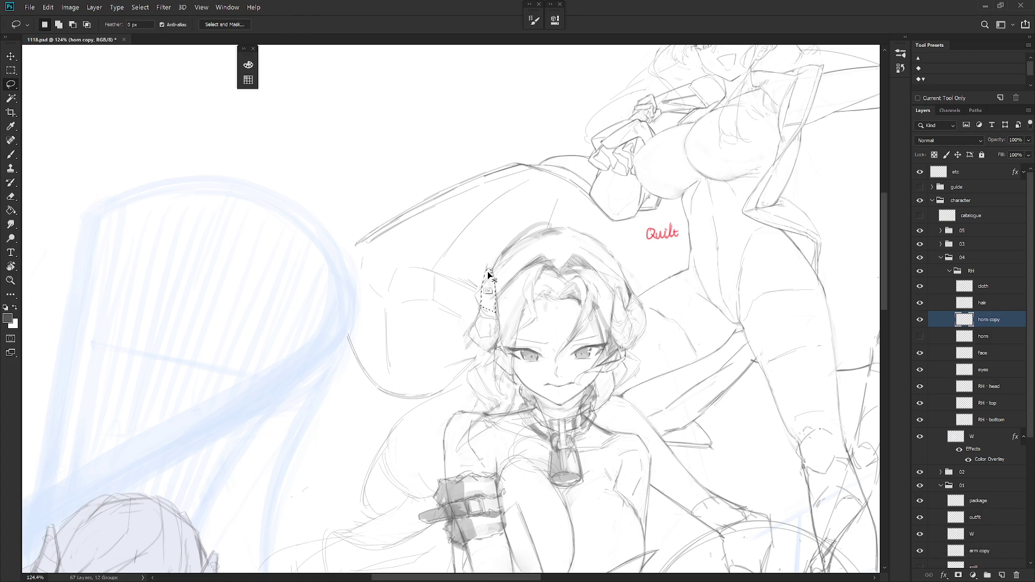
pyautogui.moveTo(479, 313)
pyautogui.mouseDown()
pyautogui.moveTo(491, 267)
pyautogui.moveTo(502, 325)
pyautogui.mouseUp()
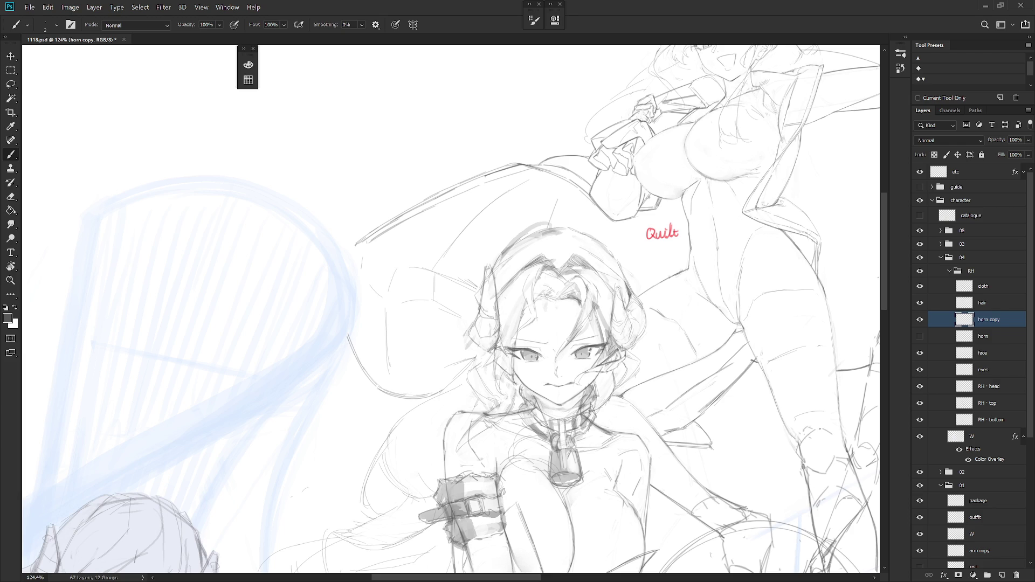
pyautogui.press('l')
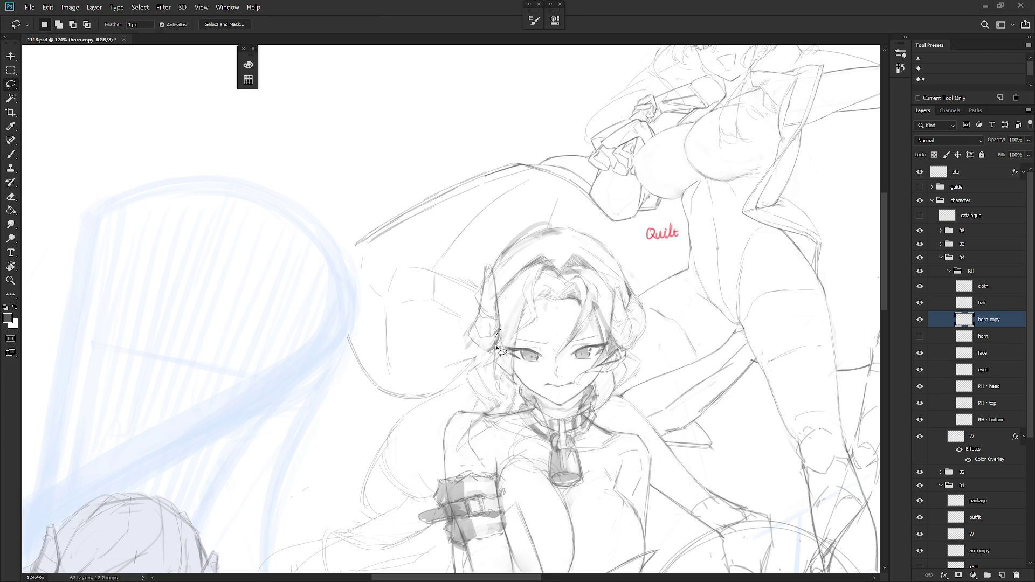
pyautogui.press('b')
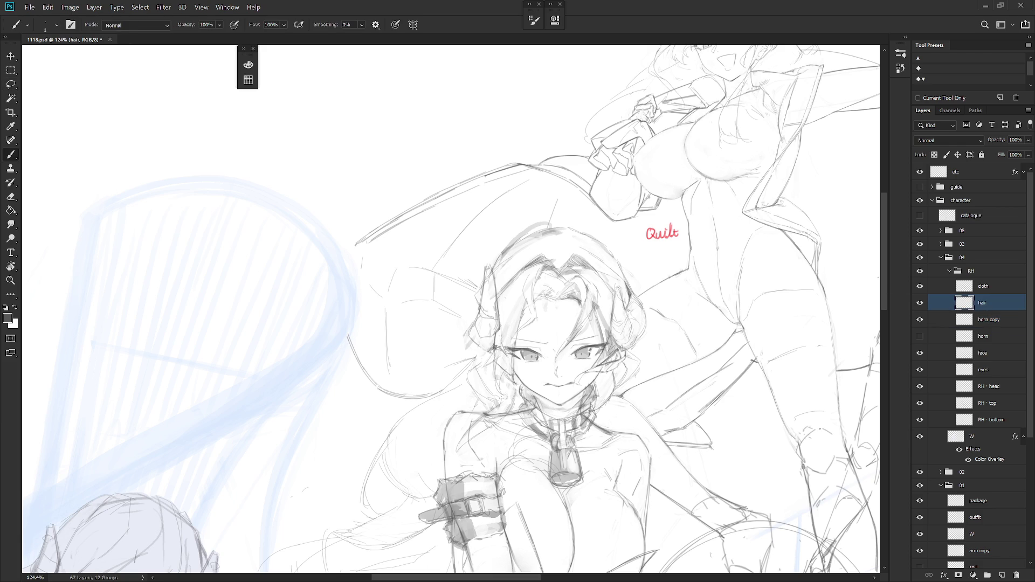
# On the horn copy layer, lasso the tip of the left horn
pyautogui.click(990, 321)
pyautogui.press('l')
pyautogui.press('b')
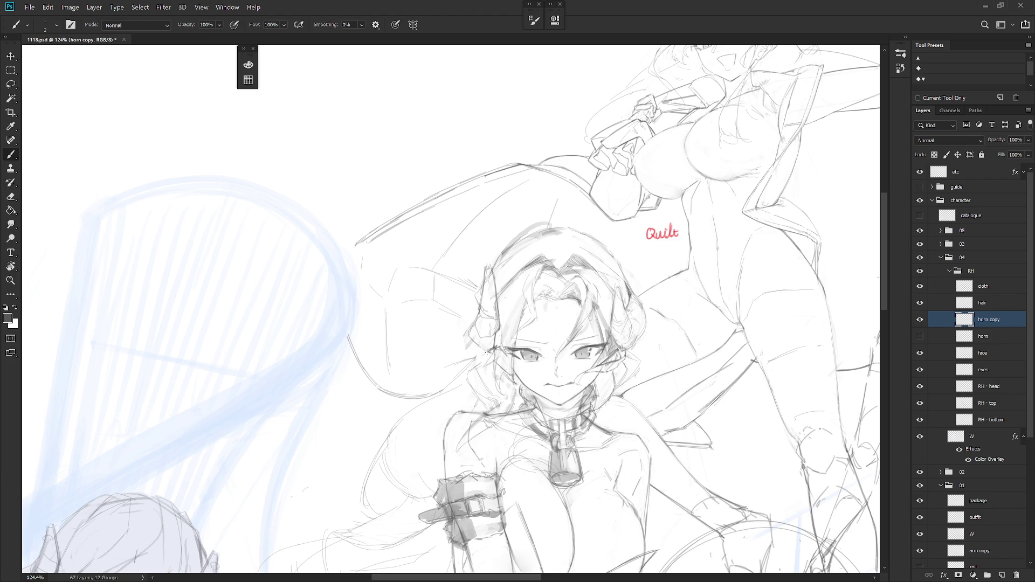
pyautogui.press('l')
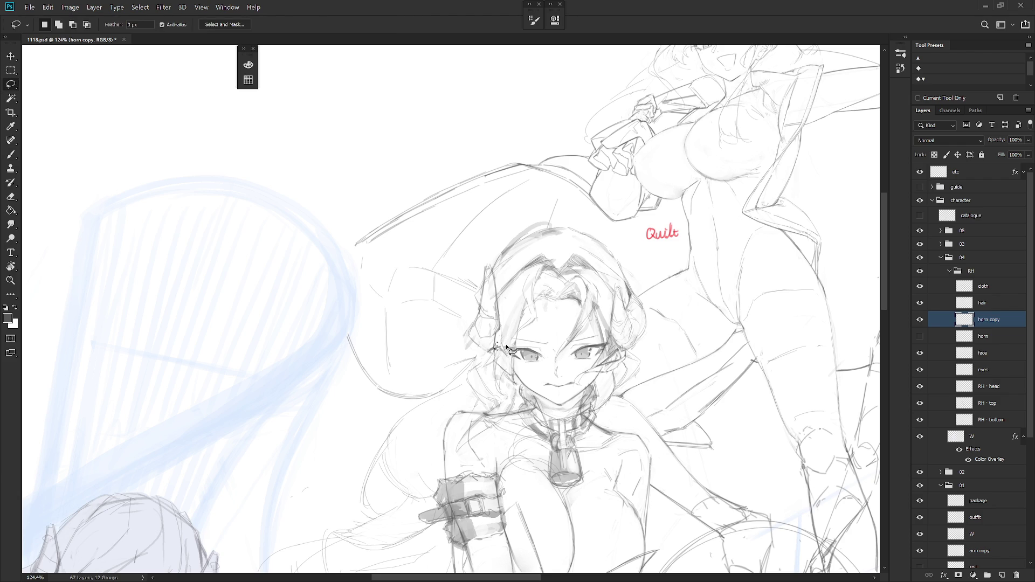
pyautogui.moveTo(506, 358)
pyautogui.mouseDown()
pyautogui.moveTo(491, 346)
pyautogui.moveTo(488, 355)
pyautogui.moveTo(501, 339)
pyautogui.mouseUp()
pyautogui.press('b')
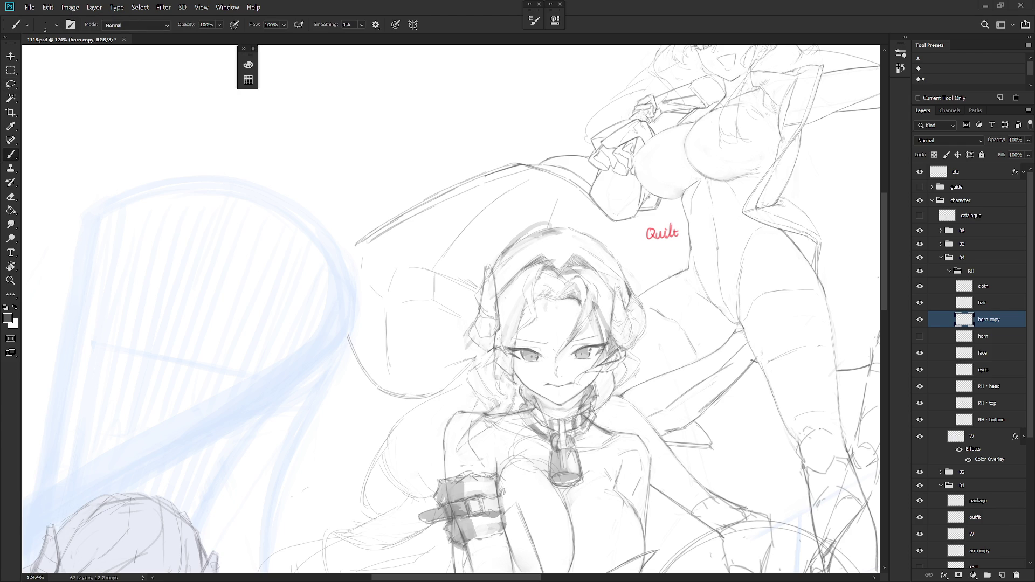
pyautogui.press('l')
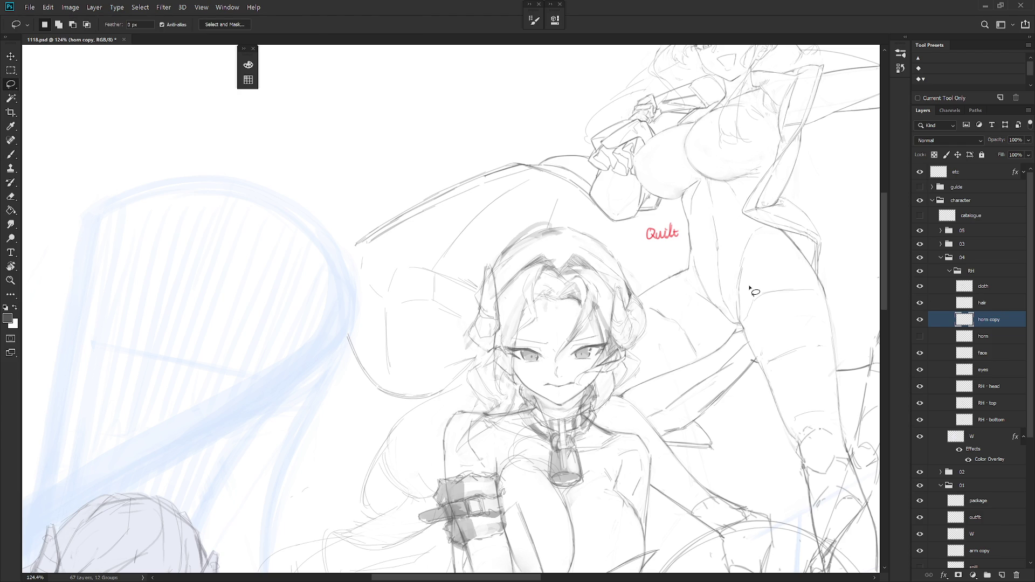
pyautogui.press('e')
pyautogui.press('b')
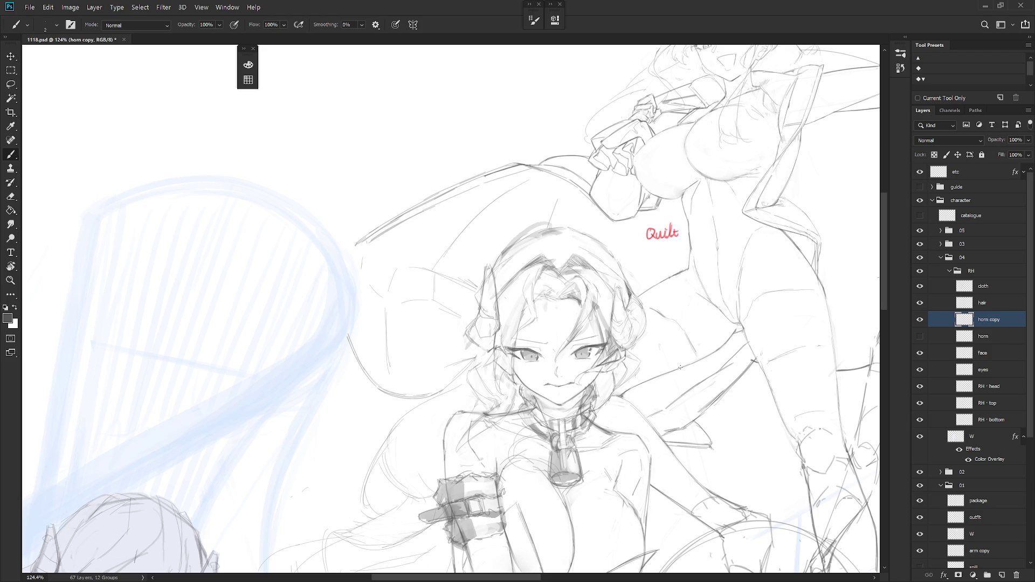
# Erase the hair layer's sketch lines overlapping the left horn, then return to horn copy
pyautogui.click(988, 304)
pyautogui.press('e')
pyautogui.moveTo(479, 295)
pyautogui.mouseDown()
pyautogui.moveTo(491, 275)
pyautogui.moveTo(490, 310)
pyautogui.moveTo(497, 286)
pyautogui.mouseUp()
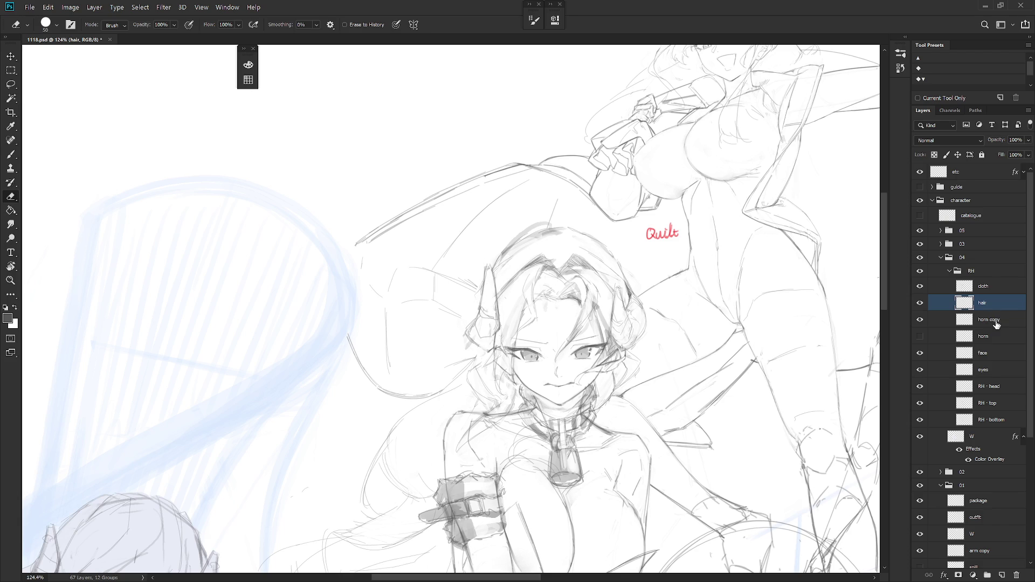
pyautogui.hotkey('alt', '[')
pyautogui.press('b')
# Draw and refine a thin line along the left horn's right edge
pyautogui.press('e')
pyautogui.press('b')
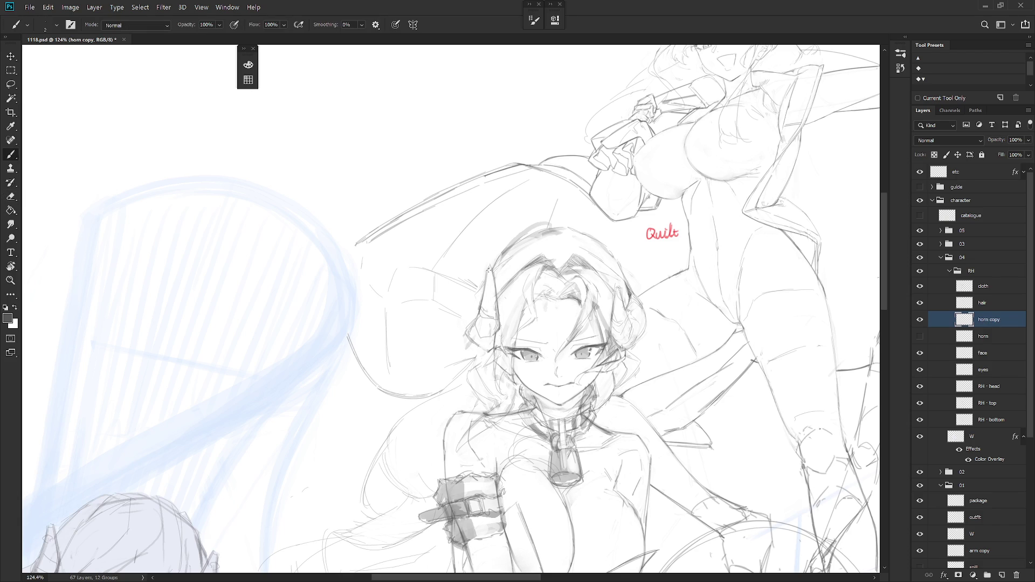
pyautogui.moveTo(492, 275); pyautogui.dragTo(496, 300)
pyautogui.moveTo(483, 310)
pyautogui.mouseDown()
pyautogui.moveTo(490, 313)
pyautogui.moveTo(485, 297)
pyautogui.mouseUp()
pyautogui.press('e')
pyautogui.press('b')
pyautogui.press('e')
pyautogui.press('b')
pyautogui.press('e')
pyautogui.press('b')
pyautogui.click(993, 305)
pyautogui.press('e')
pyautogui.press('b')
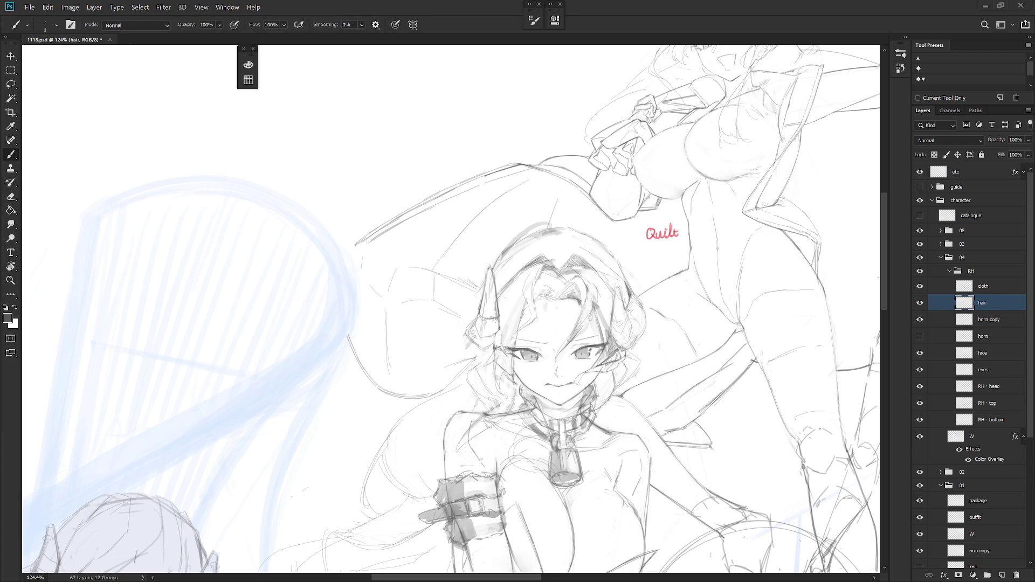
pyautogui.click(998, 287)
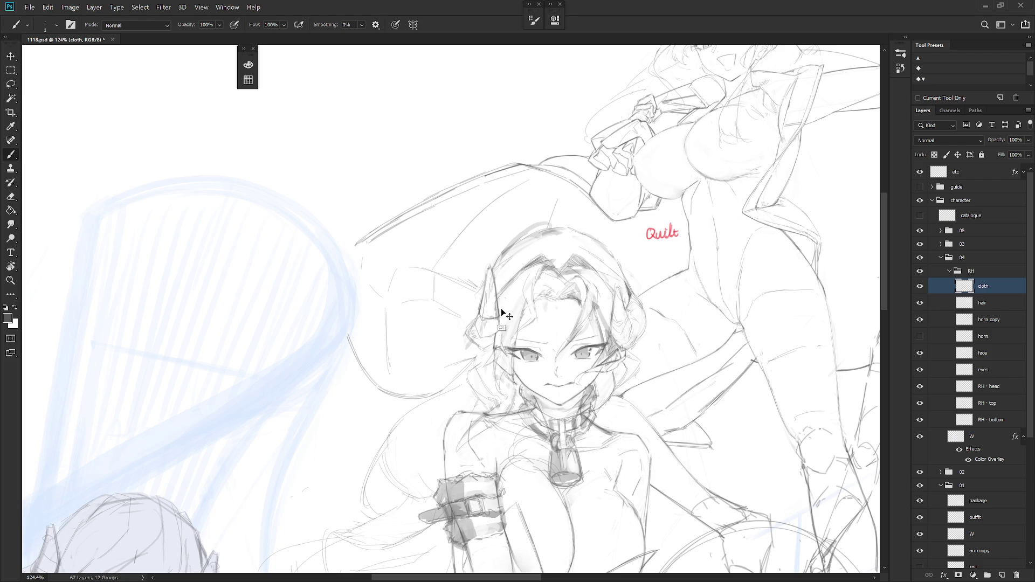
pyautogui.keyDown('ctrl'); pyautogui.click(497, 343); pyautogui.keyUp('ctrl')
pyautogui.press('e')
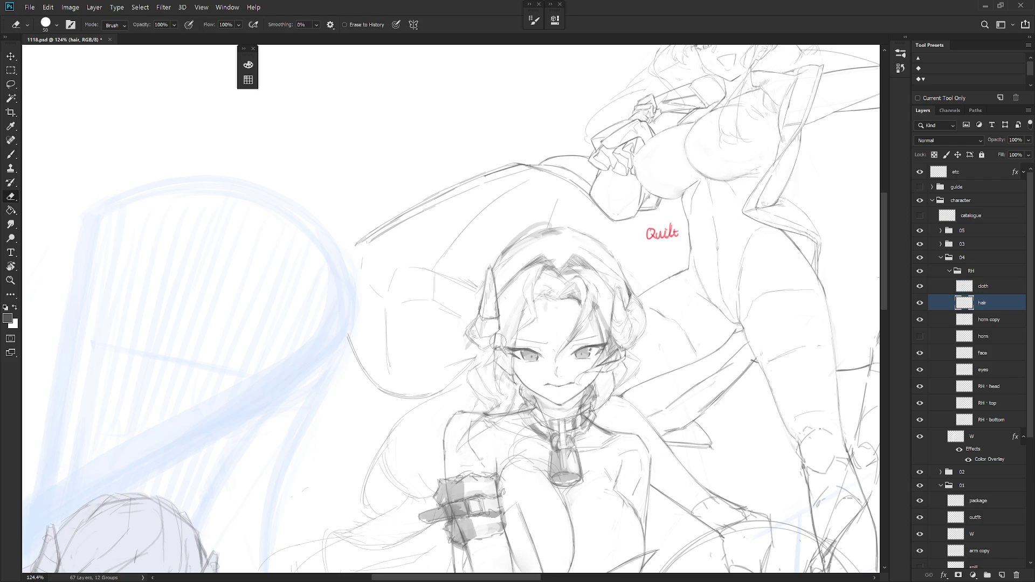
pyautogui.click(920, 303)
pyautogui.click(921, 303)
pyautogui.press('b')
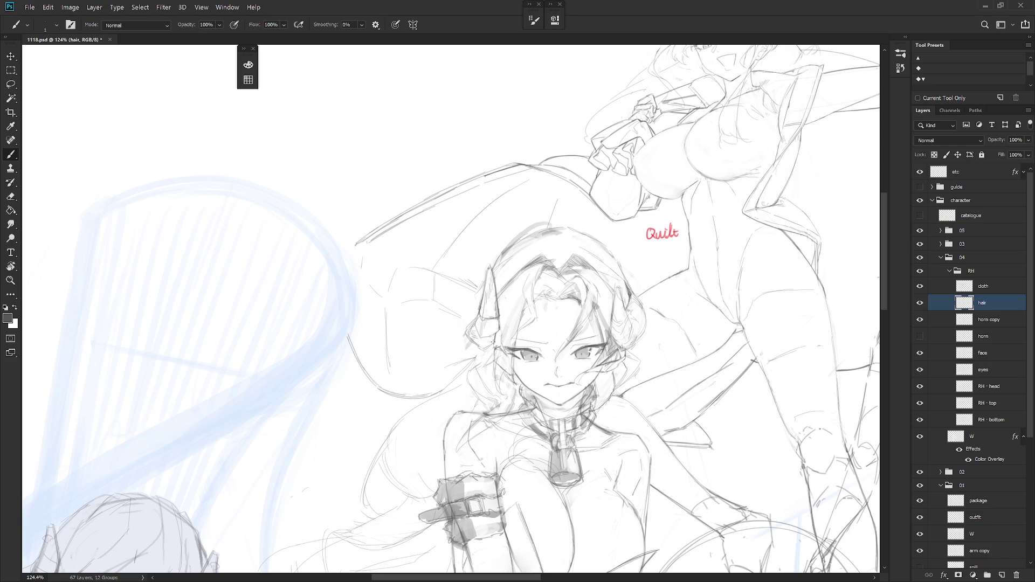
pyautogui.press('e')
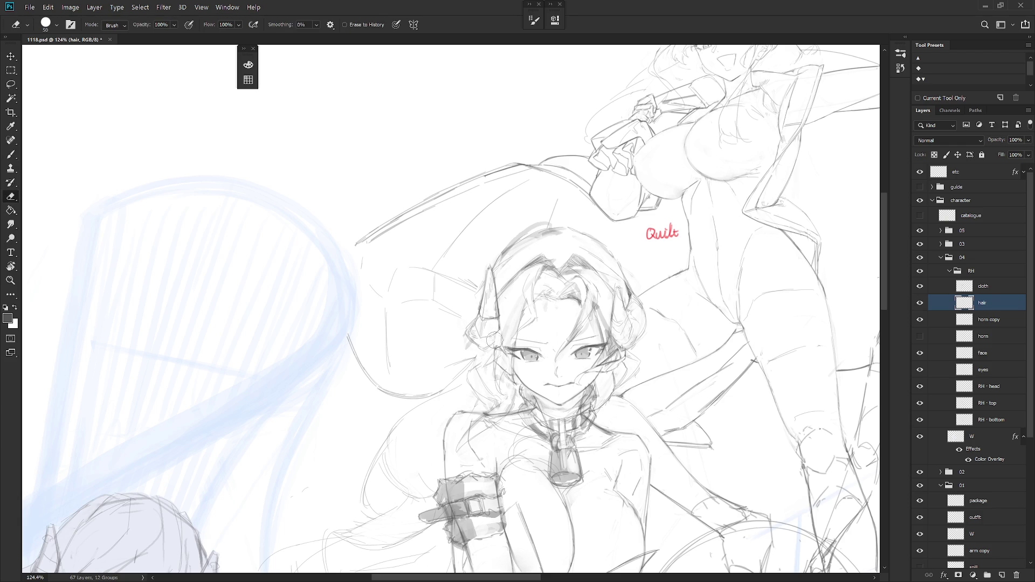
pyautogui.click(965, 286)
pyautogui.press('b')
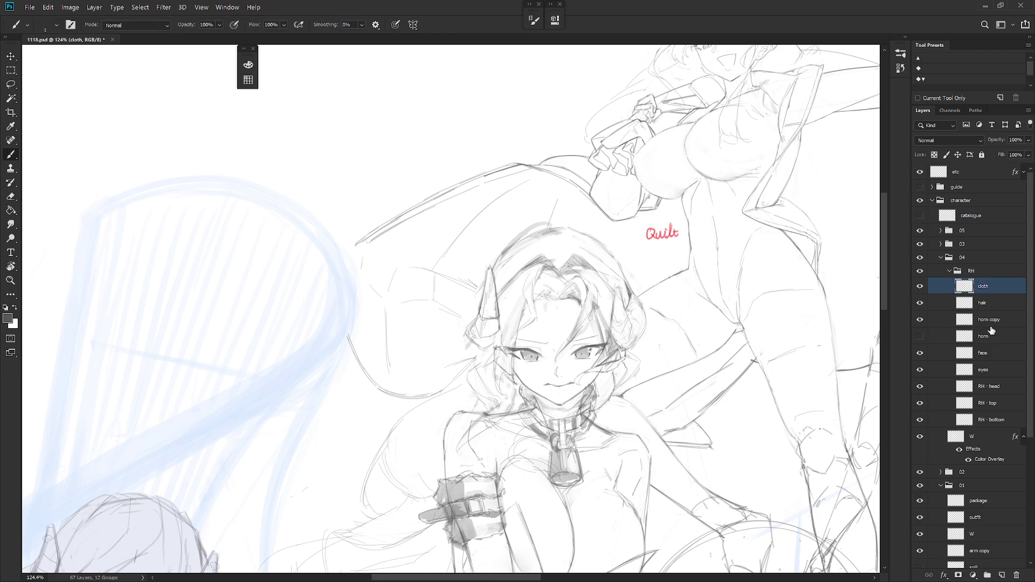
pyautogui.click(967, 317)
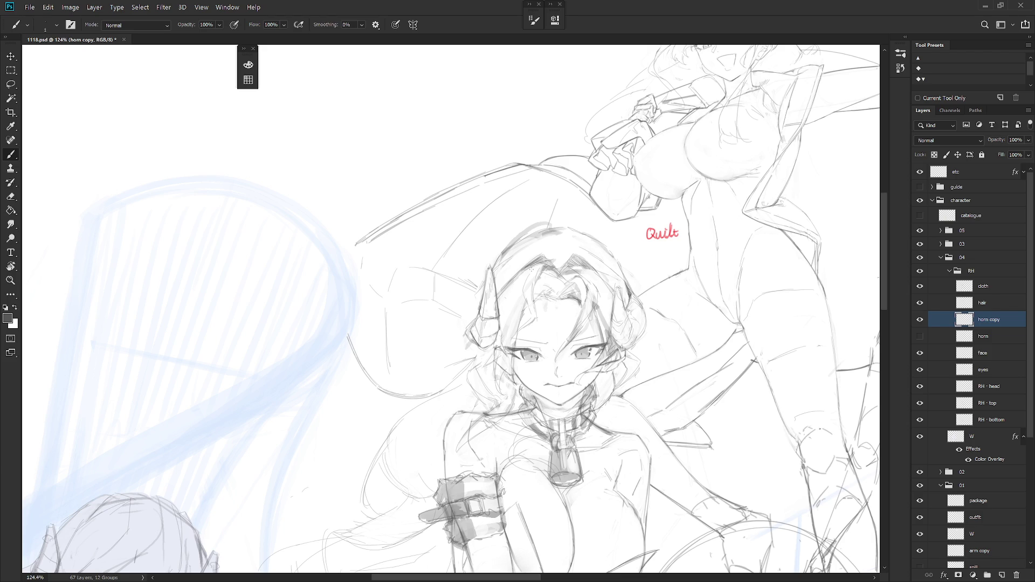
pyautogui.click(993, 303)
pyautogui.press('e')
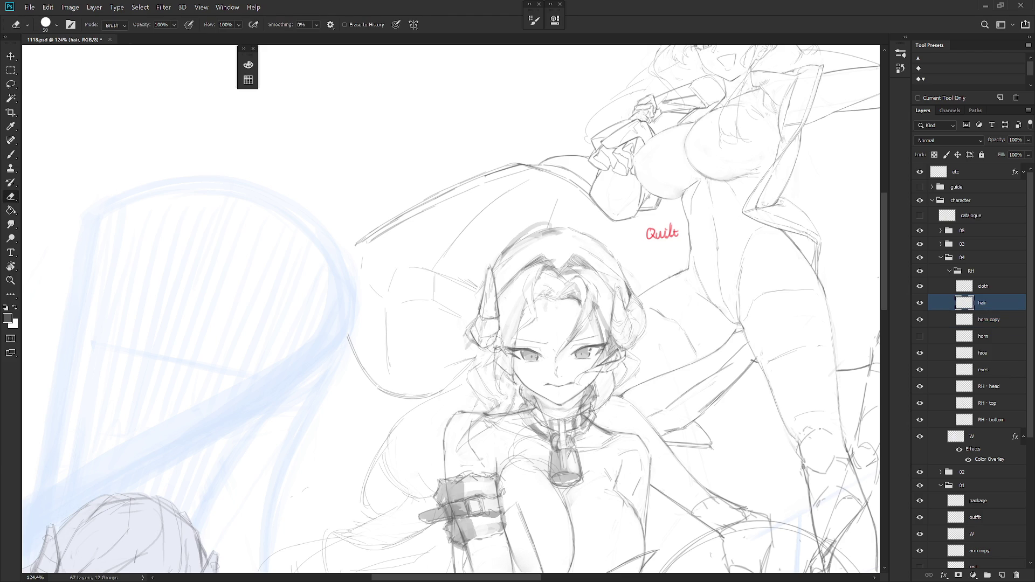
pyautogui.press('b')
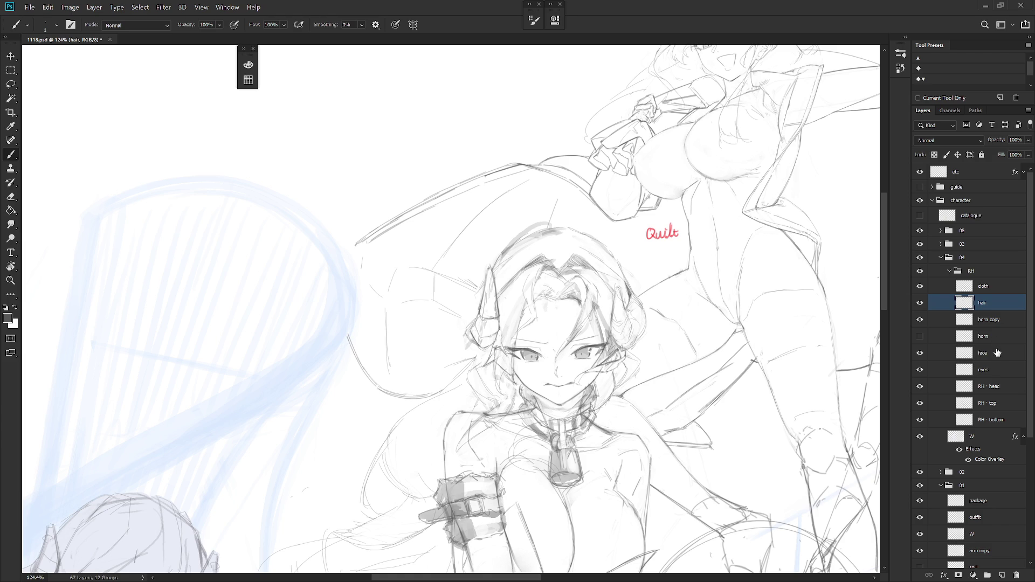
pyautogui.click(920, 302)
pyautogui.click(920, 319)
pyautogui.click(921, 320)
pyautogui.click(925, 304)
pyautogui.click(999, 389)
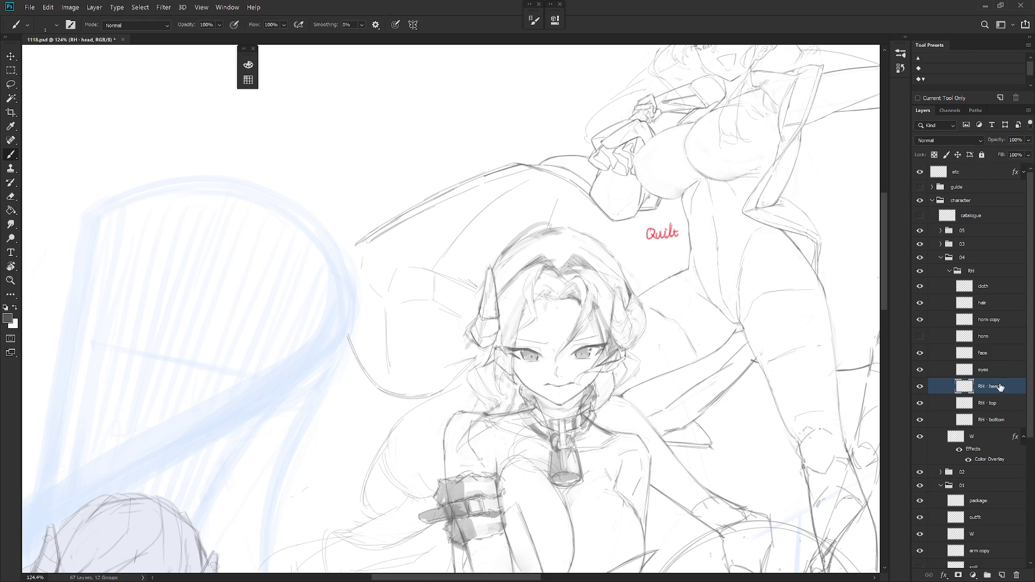
pyautogui.press('l')
# Lasso the ear by the left horn, fill it at 50% in Quick Mask, and dismiss the warning
pyautogui.moveTo(492, 355)
pyautogui.mouseDown()
pyautogui.moveTo(516, 387)
pyautogui.moveTo(517, 361)
pyautogui.moveTo(499, 345)
pyautogui.mouseUp()
pyautogui.press('g')
pyautogui.press('q')
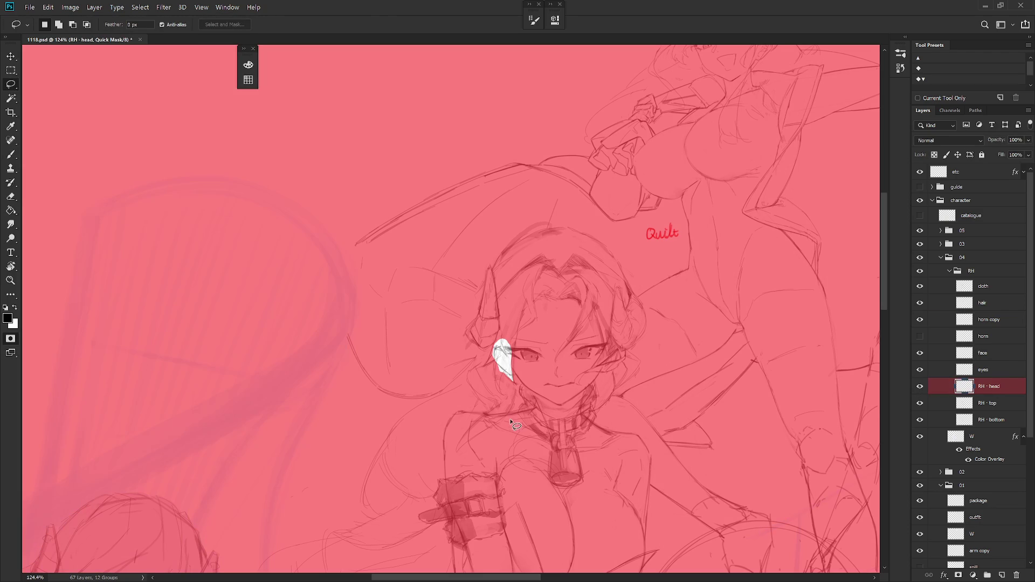
pyautogui.press('x')
pyautogui.press('x')
pyautogui.click(508, 359)
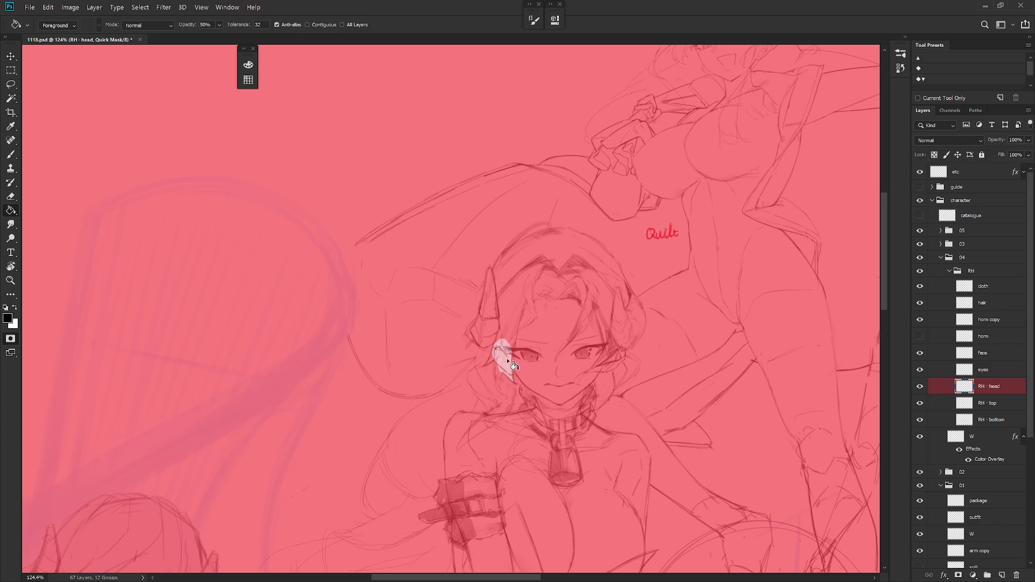
pyautogui.press('q')
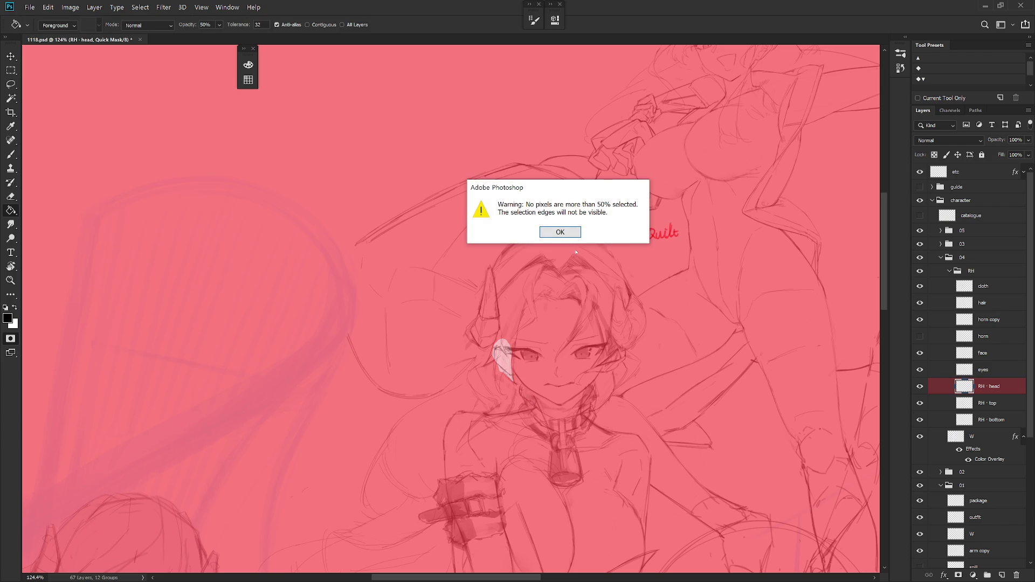
pyautogui.click(572, 233)
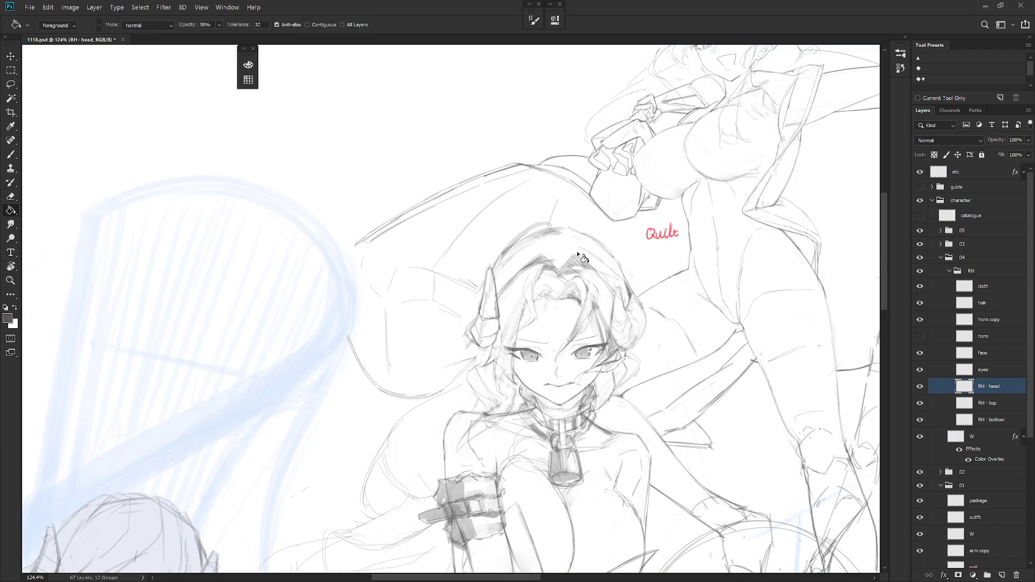
pyautogui.scroll(-3, 576, 324)
pyautogui.press('b')
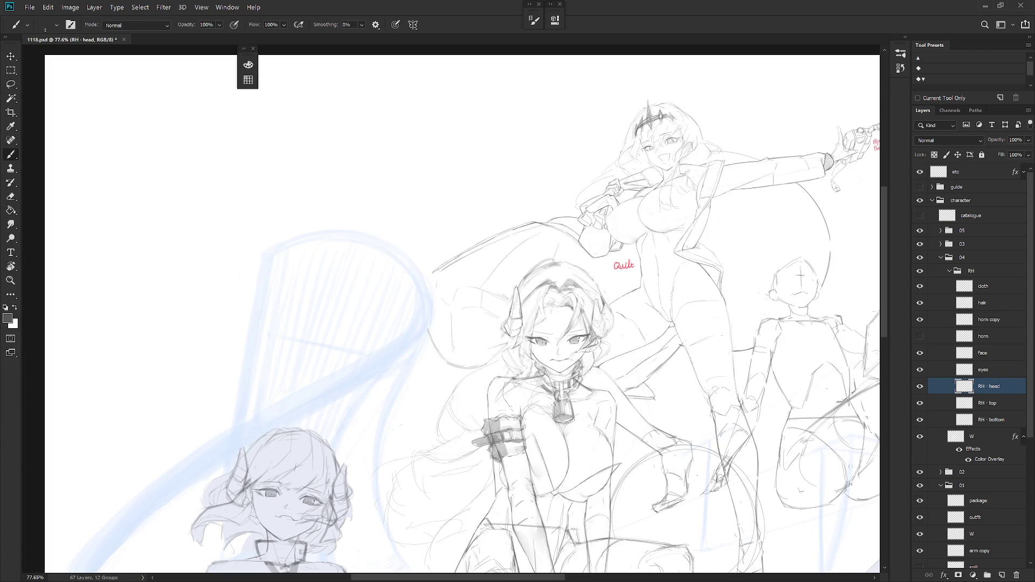
pyautogui.click(997, 307)
pyautogui.scroll(2, 531, 310)
pyautogui.press('e')
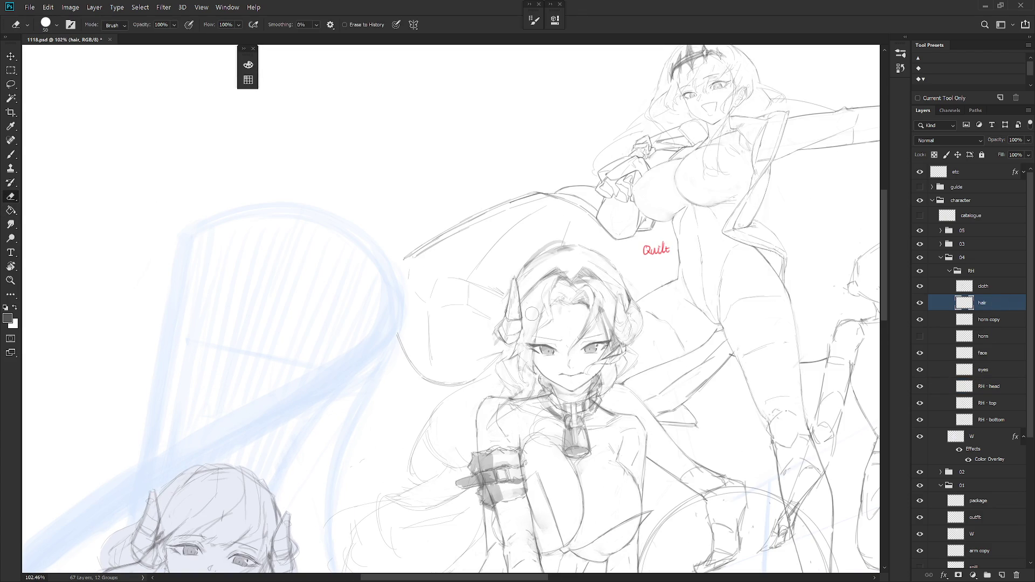
pyautogui.scroll(2, 533, 340)
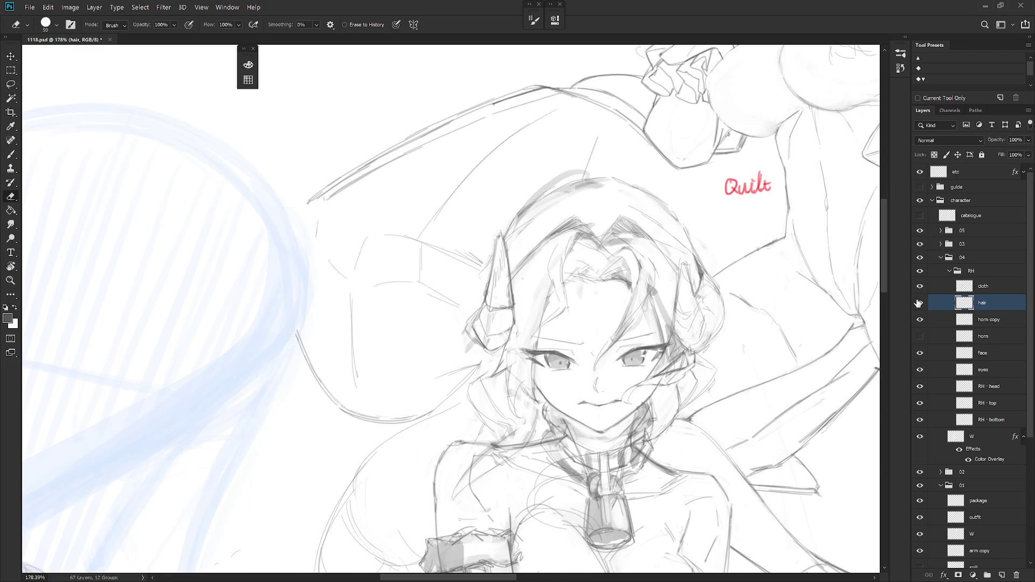
pyautogui.click(920, 304)
pyautogui.click(920, 304)
pyautogui.click(920, 304)
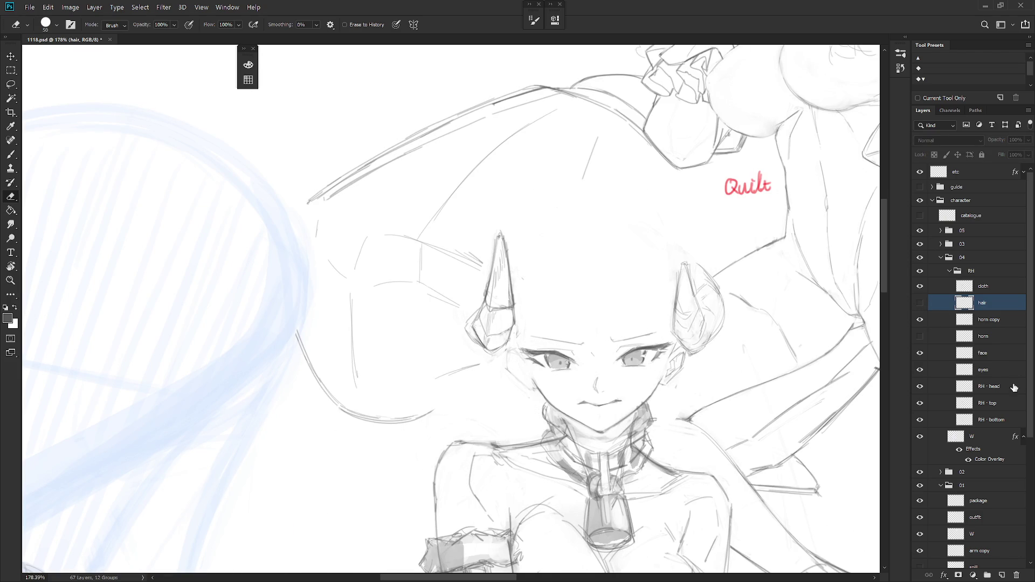
pyautogui.click(1006, 387)
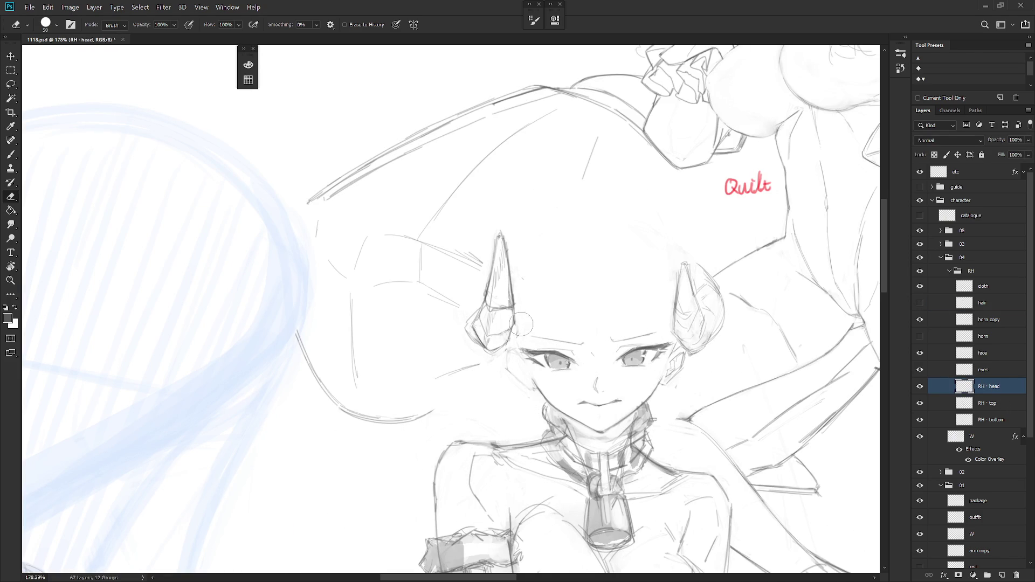
pyautogui.press('l')
pyautogui.moveTo(521, 323); pyautogui.dragTo(518, 325)
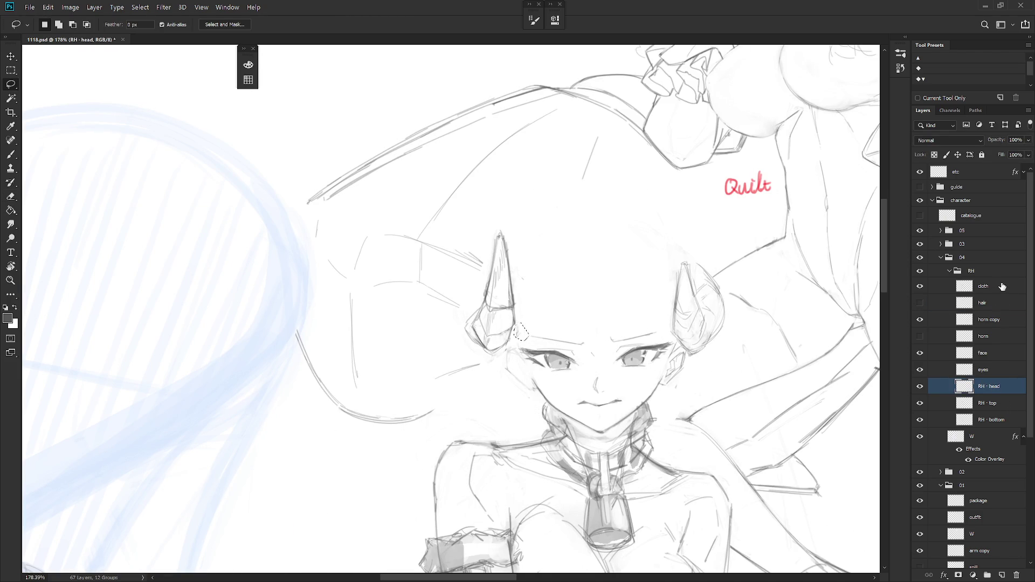
pyautogui.click(1002, 320)
pyautogui.click(514, 352)
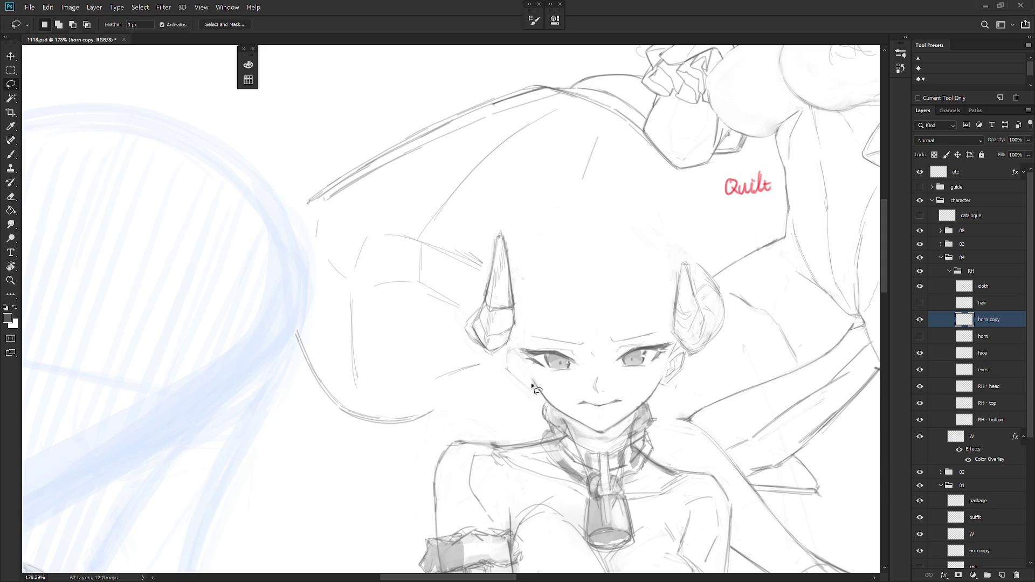
pyautogui.click(921, 303)
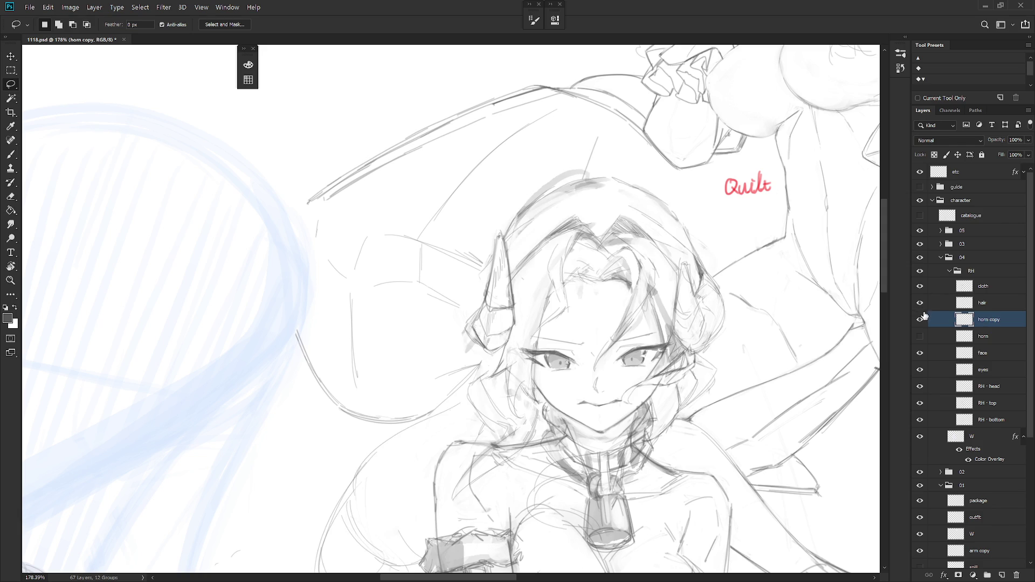
pyautogui.click(984, 305)
pyautogui.press('b')
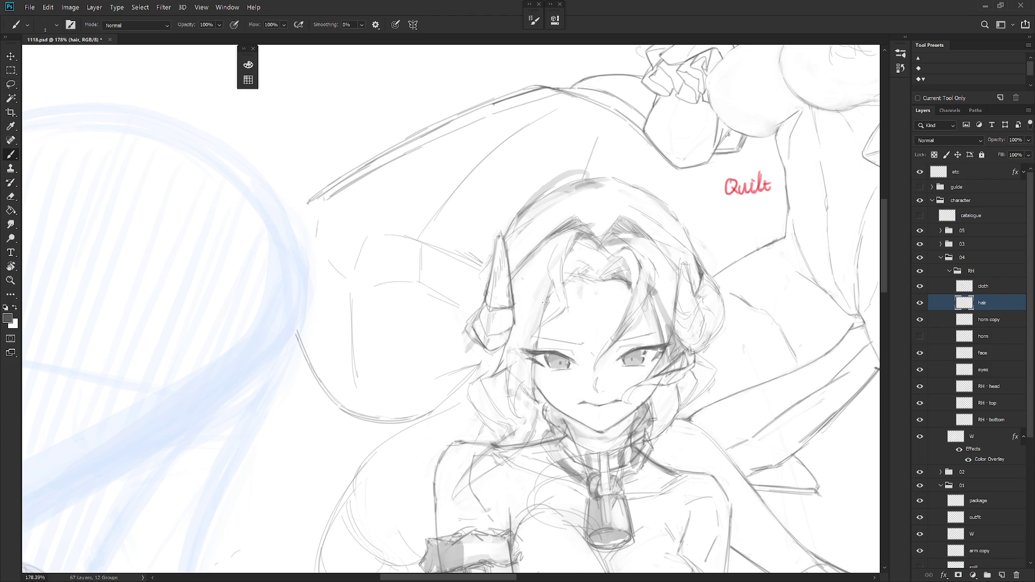
# Sketch pencil hair strands beside the seated girl's left cheek
pyautogui.press('l')
pyautogui.moveTo(554, 315)
pyautogui.mouseDown()
pyautogui.moveTo(547, 326)
pyautogui.moveTo(557, 315)
pyautogui.mouseUp()
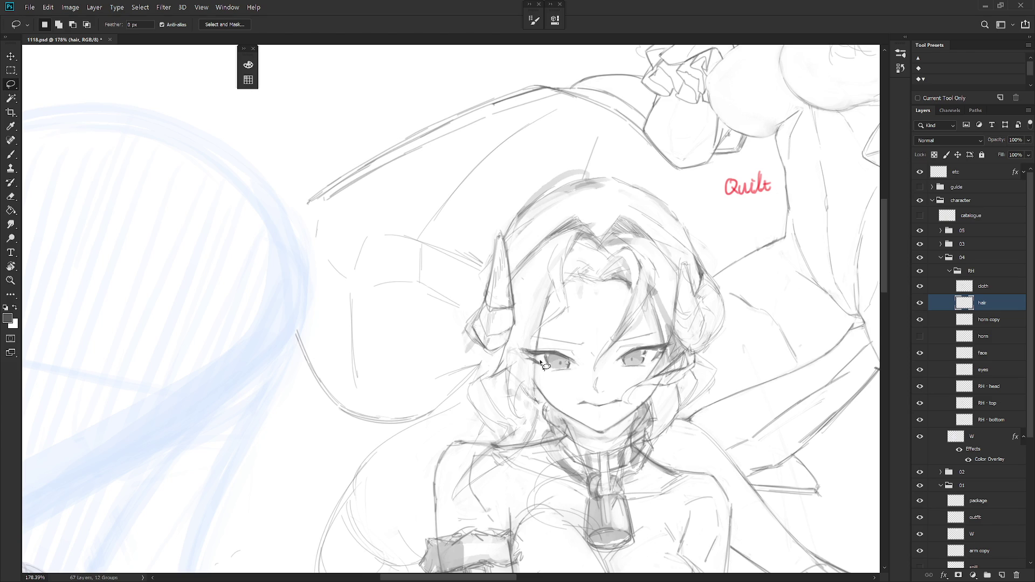
pyautogui.scroll(-5, 595, 369)
pyautogui.press('b')
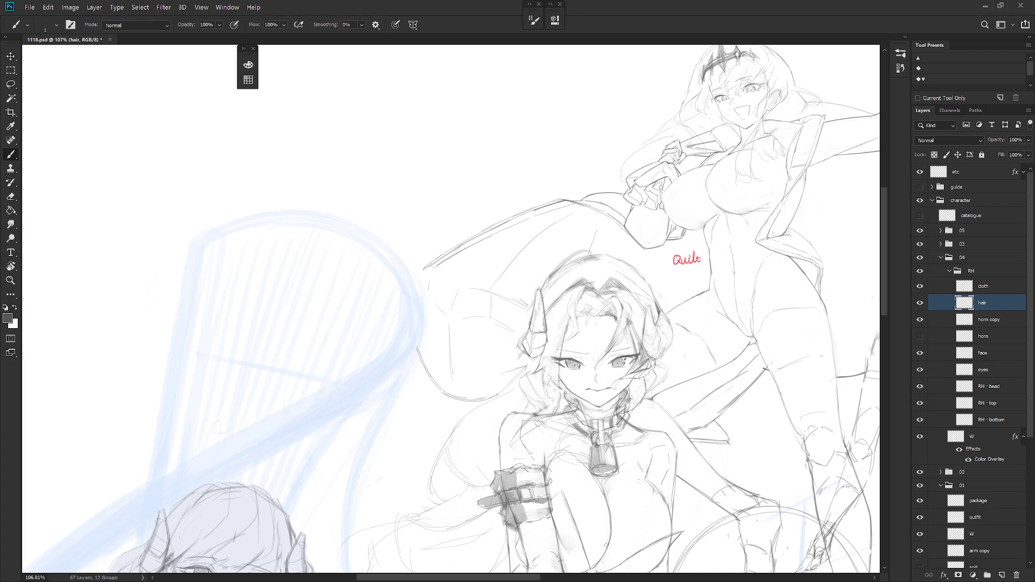
pyautogui.scroll(3, 536, 366)
pyautogui.press('e')
pyautogui.press('b')
pyautogui.moveTo(537, 367); pyautogui.dragTo(507, 393)
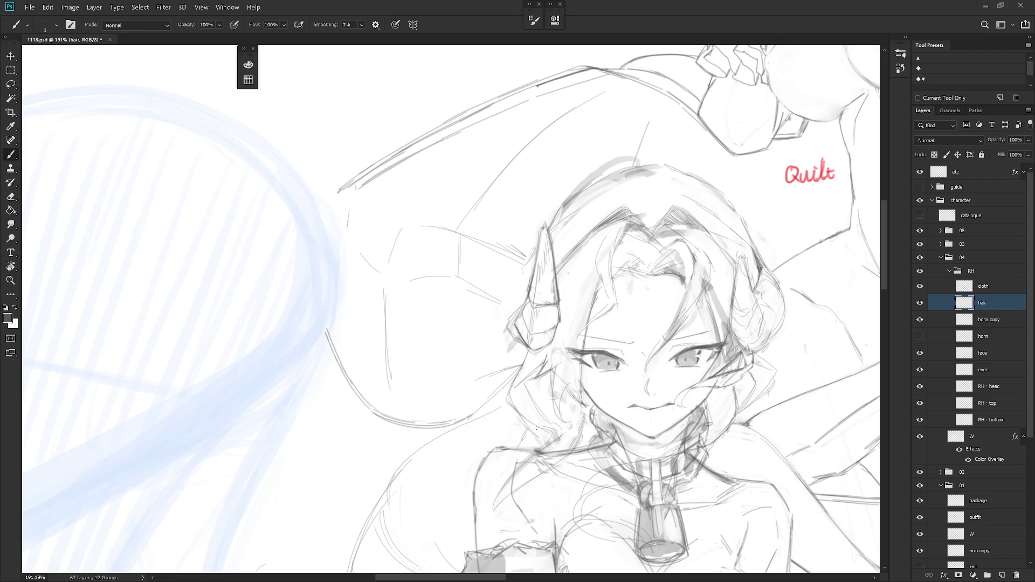
# Add more strands along the left side of the hair, then select the horn copy layer
pyautogui.press('l')
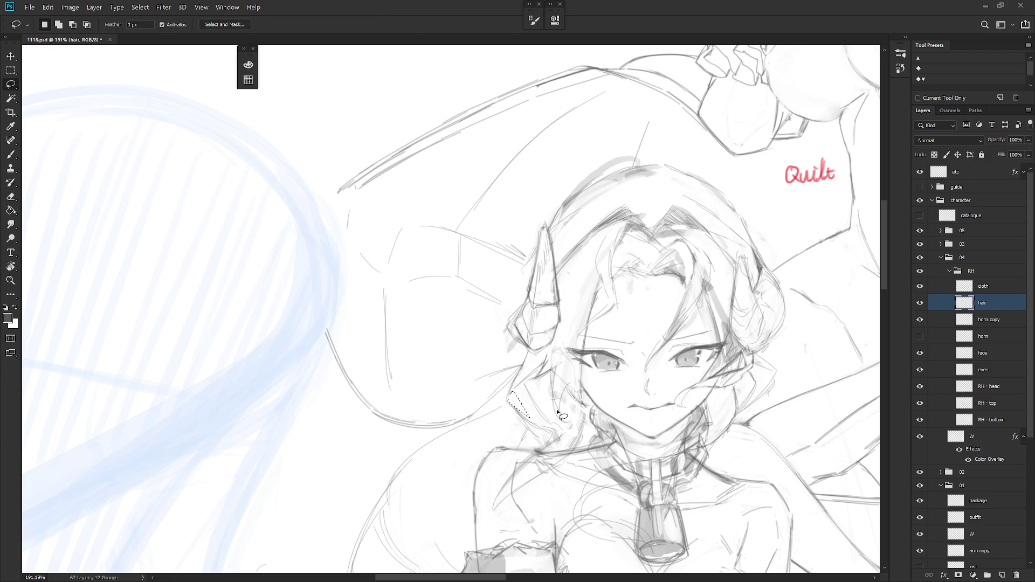
pyautogui.press('b')
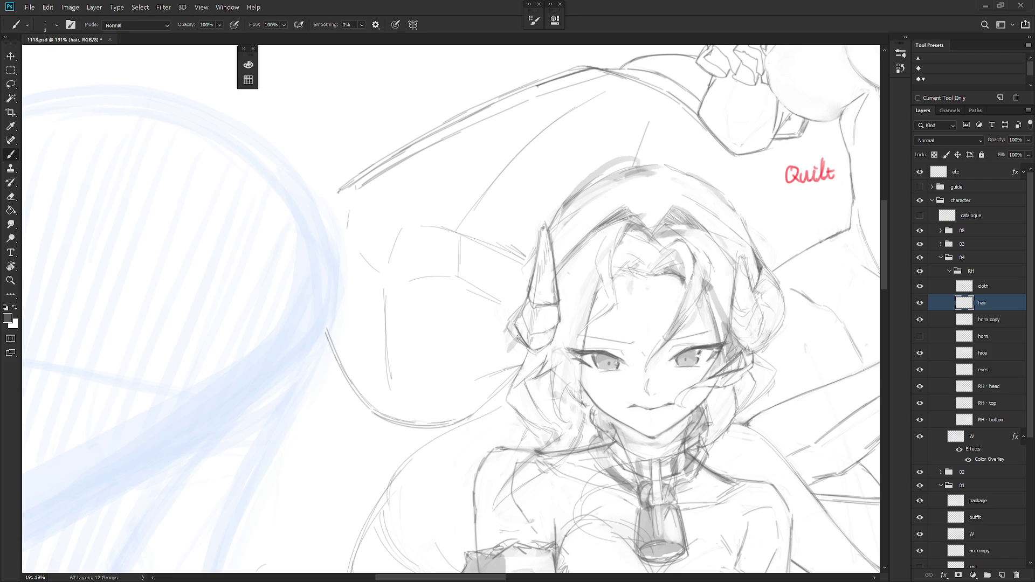
pyautogui.moveTo(527, 352)
pyautogui.mouseDown()
pyautogui.moveTo(507, 396)
pyautogui.moveTo(522, 415)
pyautogui.mouseUp()
pyautogui.scroll(-3, 586, 303)
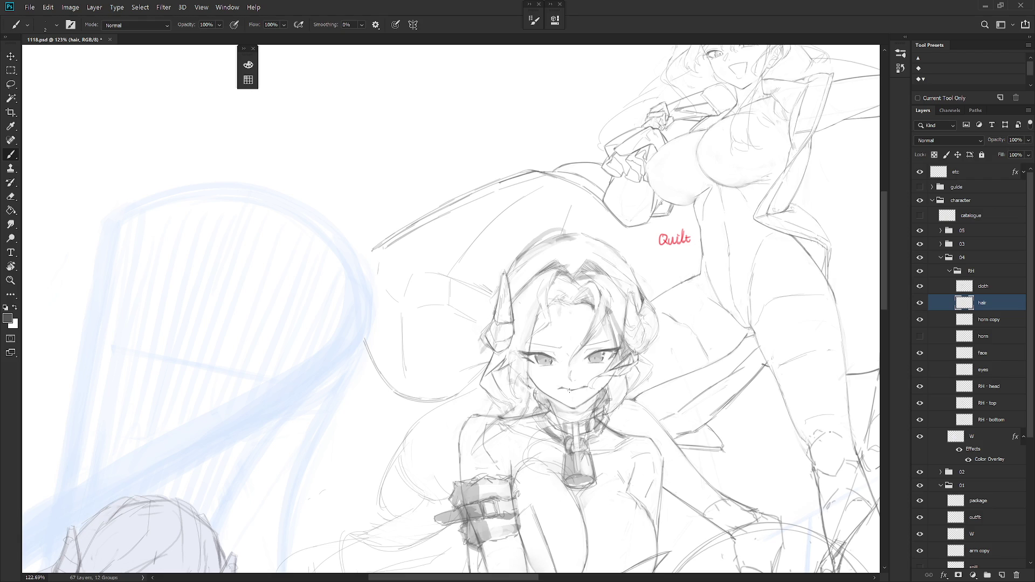
pyautogui.click(979, 319)
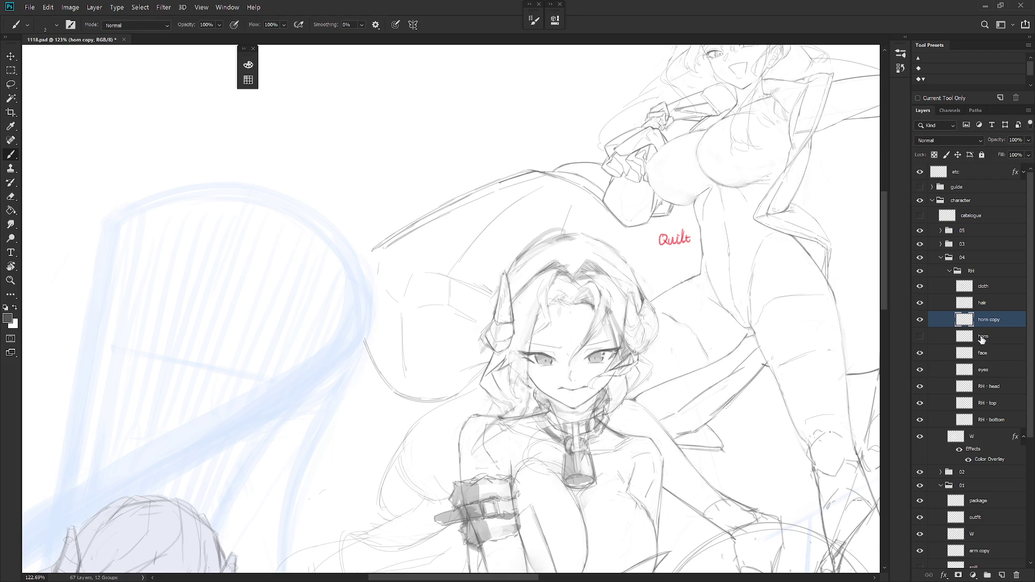
# Duplicate the horn copy layer and flip the duplicate horizontally with width -100%
pyautogui.press('l')
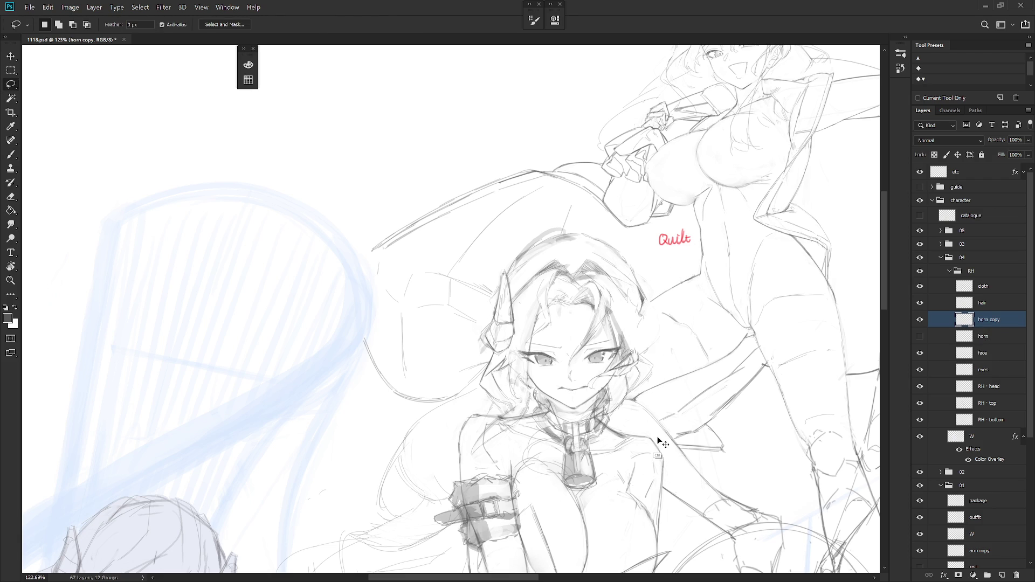
pyautogui.hotkey('ctrl', 'j')
pyautogui.hotkey('ctrl', 't')
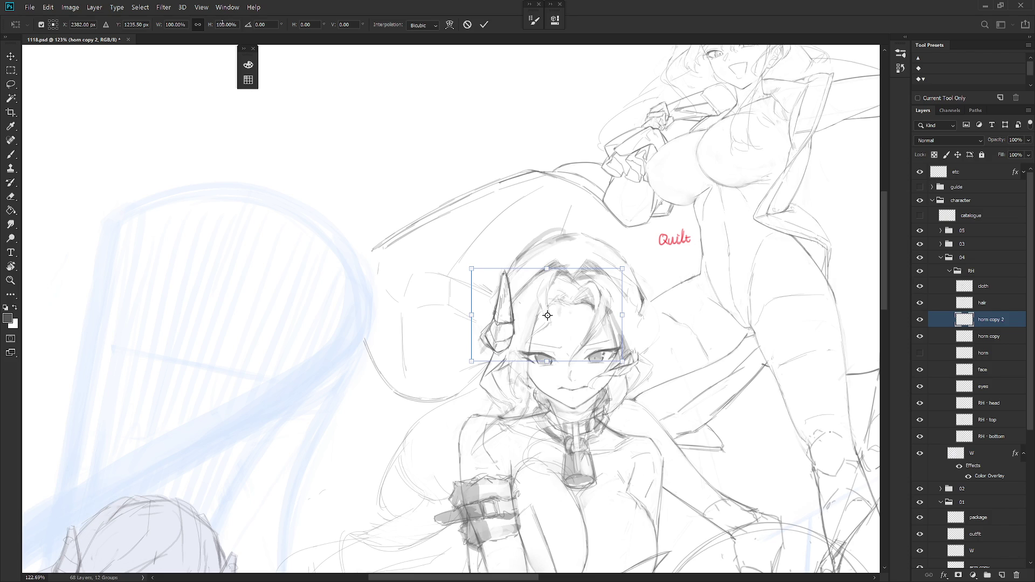
pyautogui.click(186, 24)
pyautogui.write('-100')
pyautogui.press('Return')
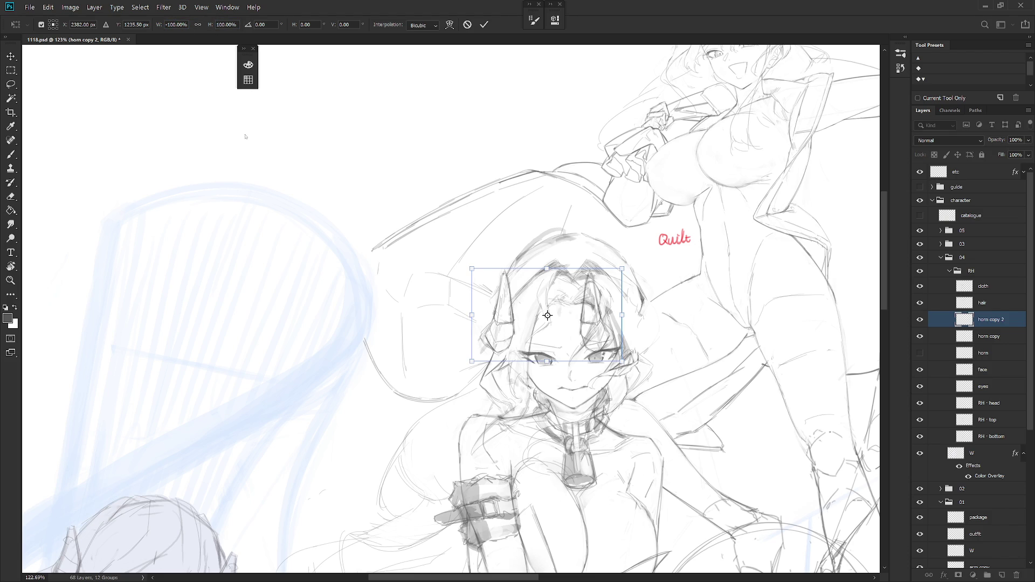
pyautogui.press('Return')
# Move the mirrored horn onto the right side of the head and rotate it slightly
pyautogui.press('v')
pyautogui.moveTo(637, 322); pyautogui.dragTo(647, 332)
pyautogui.hotkey('ctrl', 't')
pyautogui.moveTo(680, 257); pyautogui.dragTo(681, 255)
pyautogui.moveTo(647, 327); pyautogui.dragTo(649, 327)
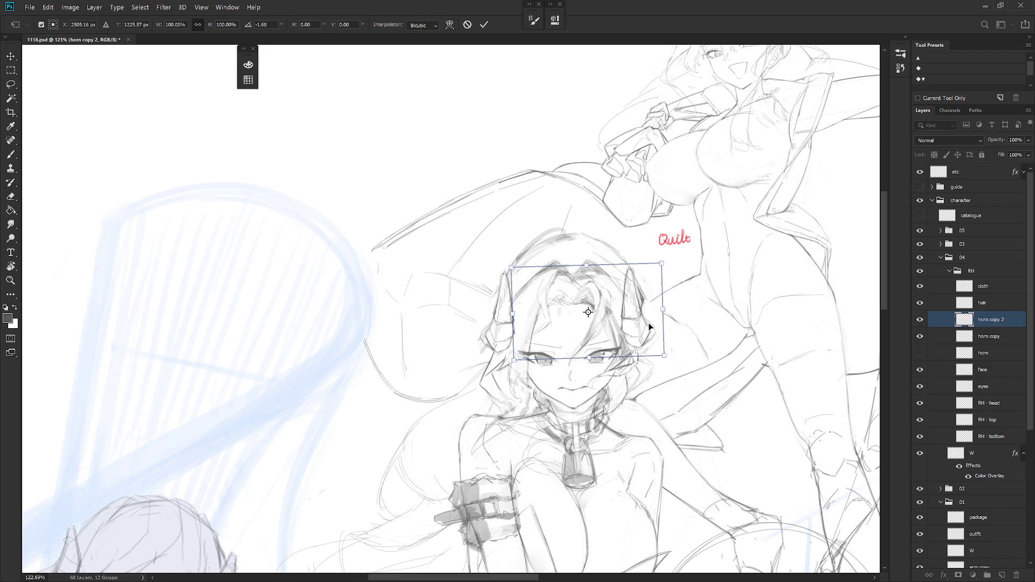
pyautogui.press('Return')
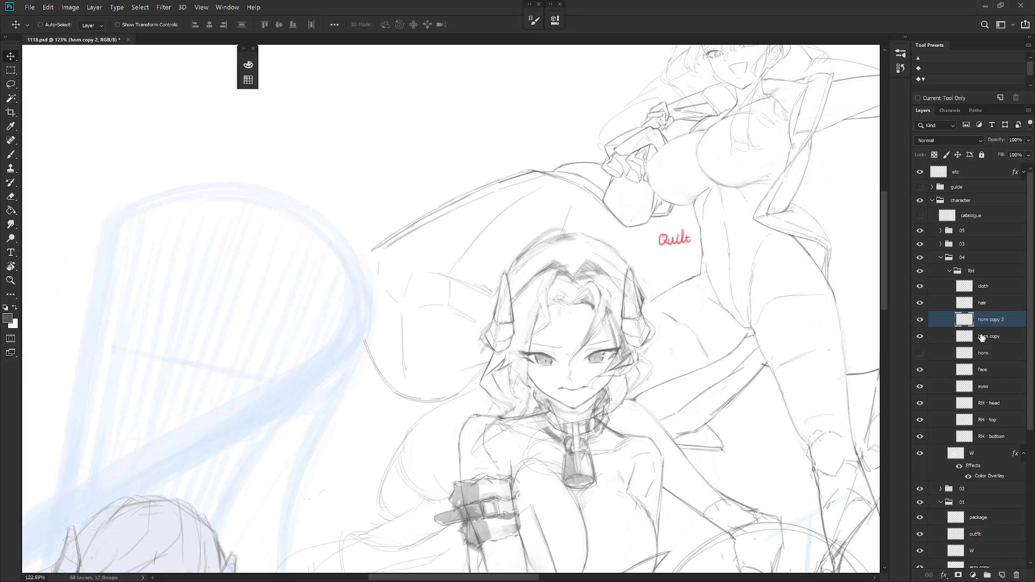
# Toggle the horn layers' visibility to compare, leaving the original horn layer hidden
pyautogui.click(920, 320)
pyautogui.click(921, 320)
pyautogui.click(920, 354)
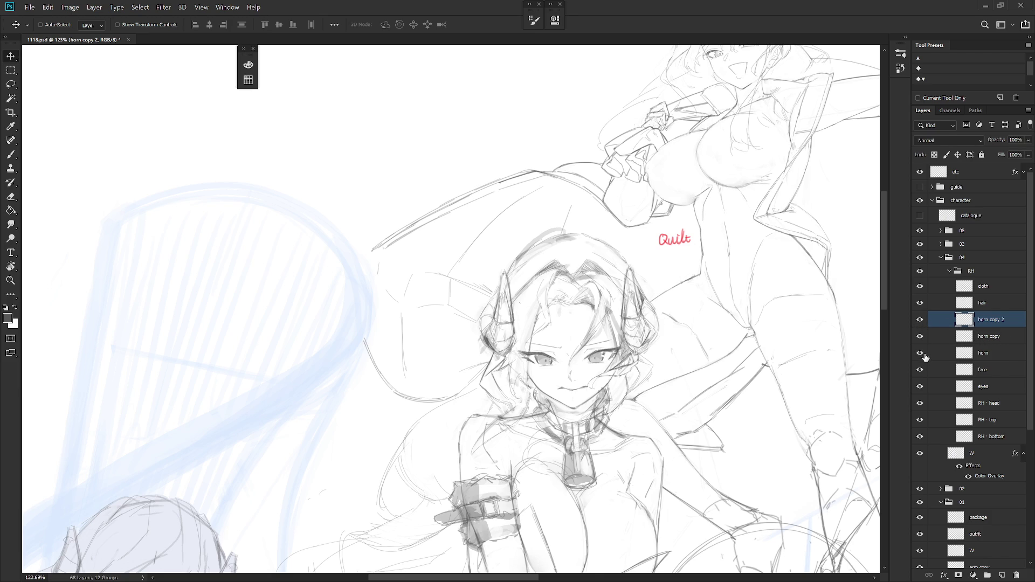
pyautogui.click(920, 353)
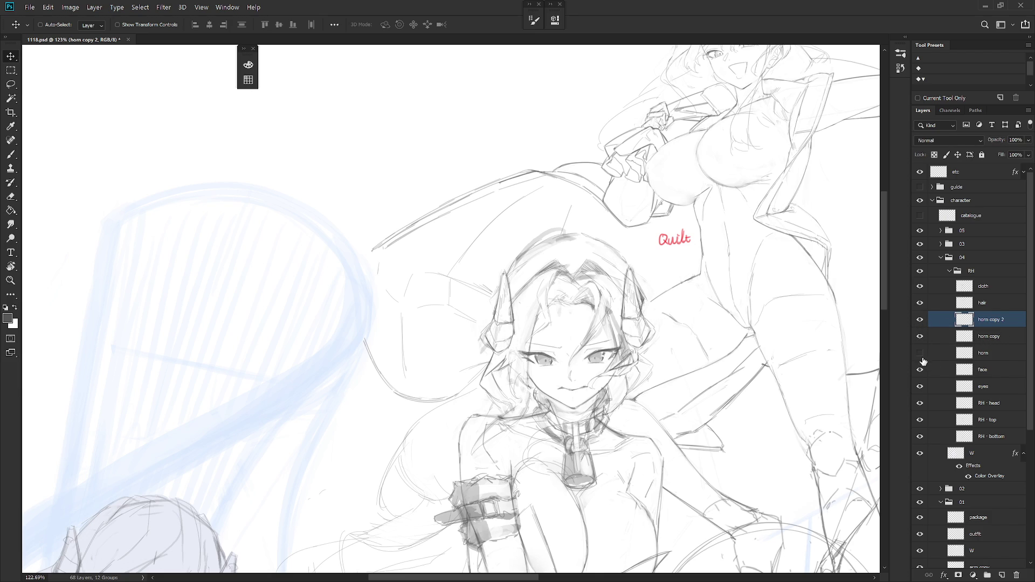
pyautogui.scroll(-5, 712, 436)
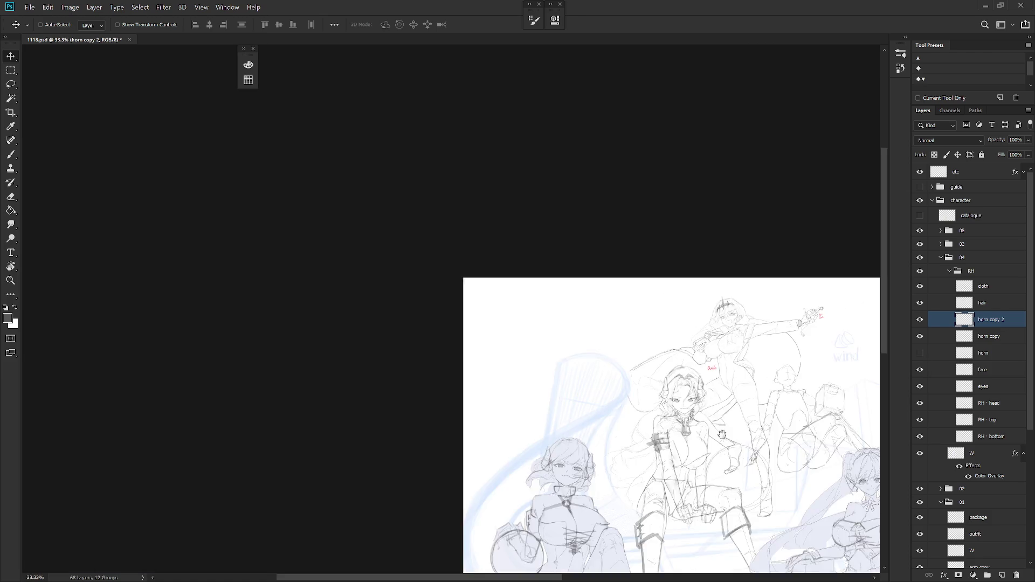
# Shift the mirrored horn left, tilt it about -2.36° and lower it roughly 10 px
pyautogui.scroll(5, 729, 326)
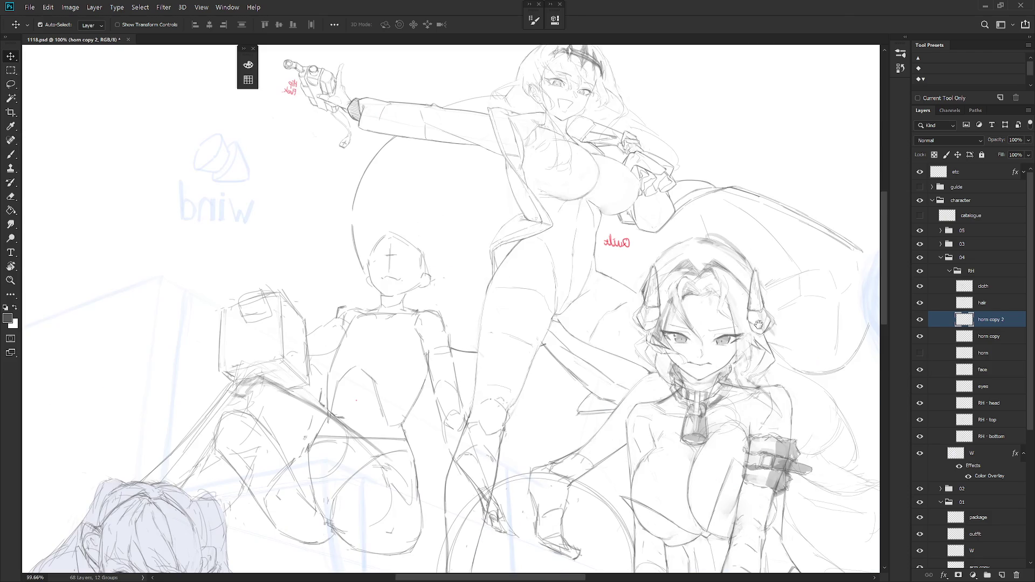
pyautogui.moveTo(762, 370); pyautogui.dragTo(755, 369)
pyautogui.hotkey('ctrl', 't')
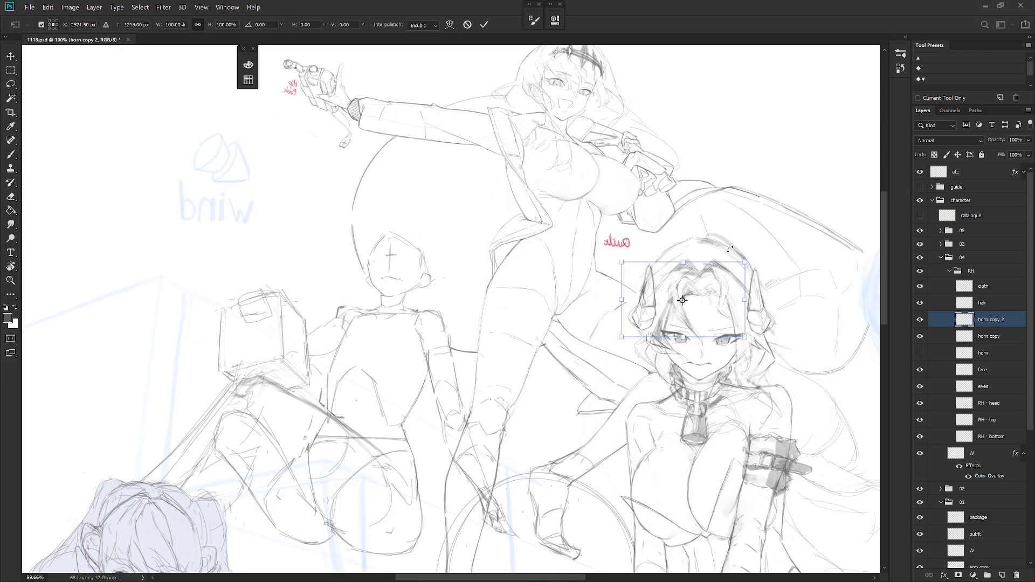
pyautogui.moveTo(765, 251); pyautogui.dragTo(763, 248)
pyautogui.moveTo(736, 281); pyautogui.dragTo(736, 282)
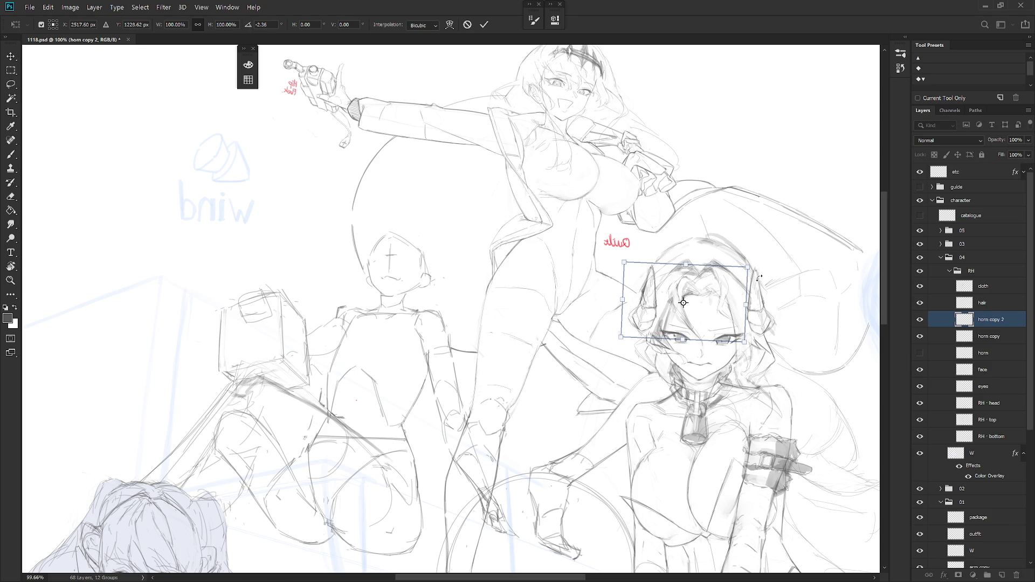
pyautogui.press('Return')
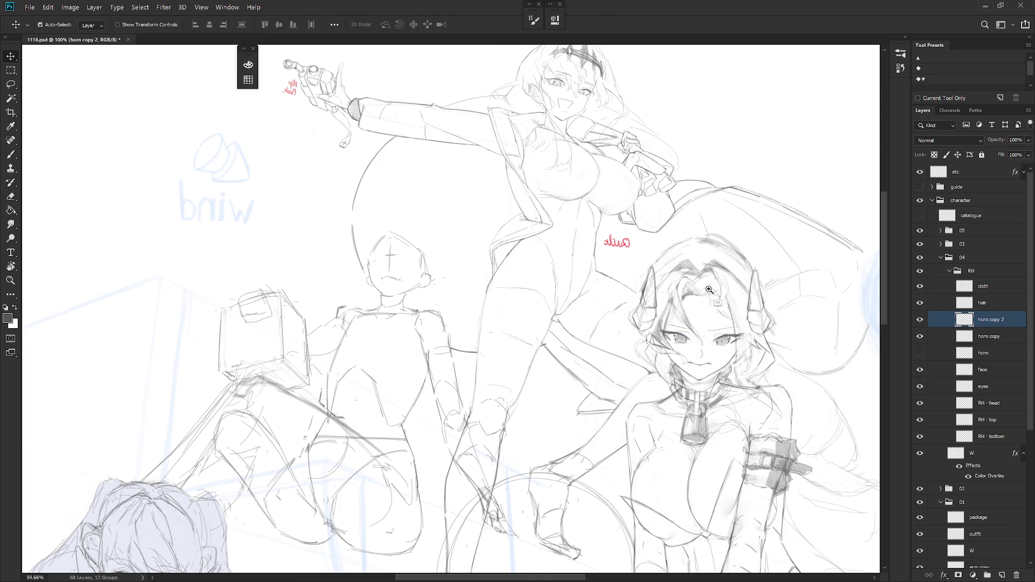
# Return to the Brush, rotate the canvas about 13 degrees, and select the hair layer
pyautogui.scroll(1, 706, 288)
pyautogui.press('b')
pyautogui.moveTo(707, 441)
pyautogui.mouseDown()
pyautogui.moveTo(649, 409)
pyautogui.moveTo(630, 443)
pyautogui.mouseUp()
pyautogui.click(982, 302)
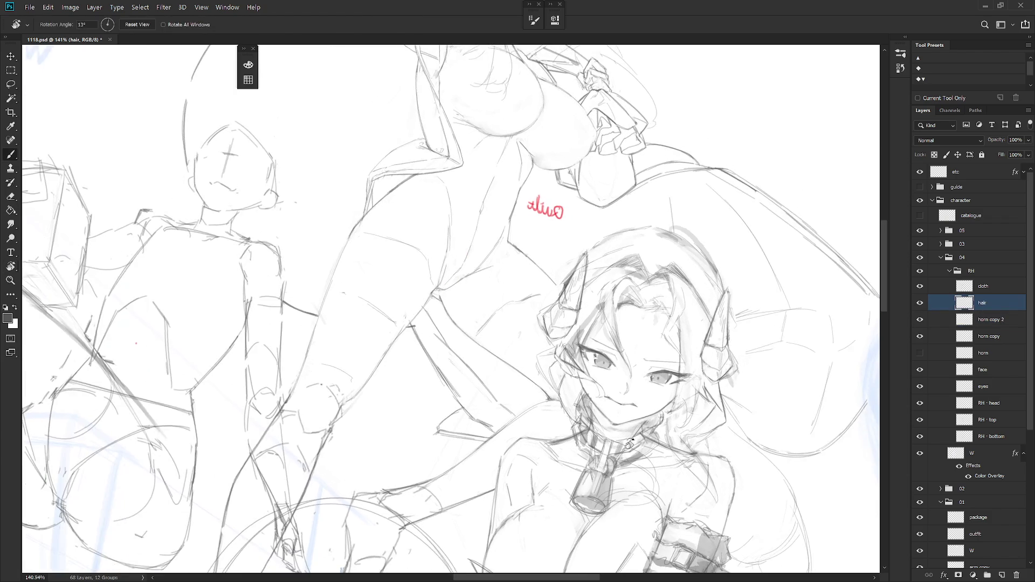
# Lasso a small area beside the left eye and try filling it via Quick Mask on RH - head
pyautogui.scroll(2, 596, 402)
pyautogui.press('l')
pyautogui.moveTo(554, 326)
pyautogui.mouseDown()
pyautogui.moveTo(585, 367)
pyautogui.moveTo(571, 307)
pyautogui.mouseUp()
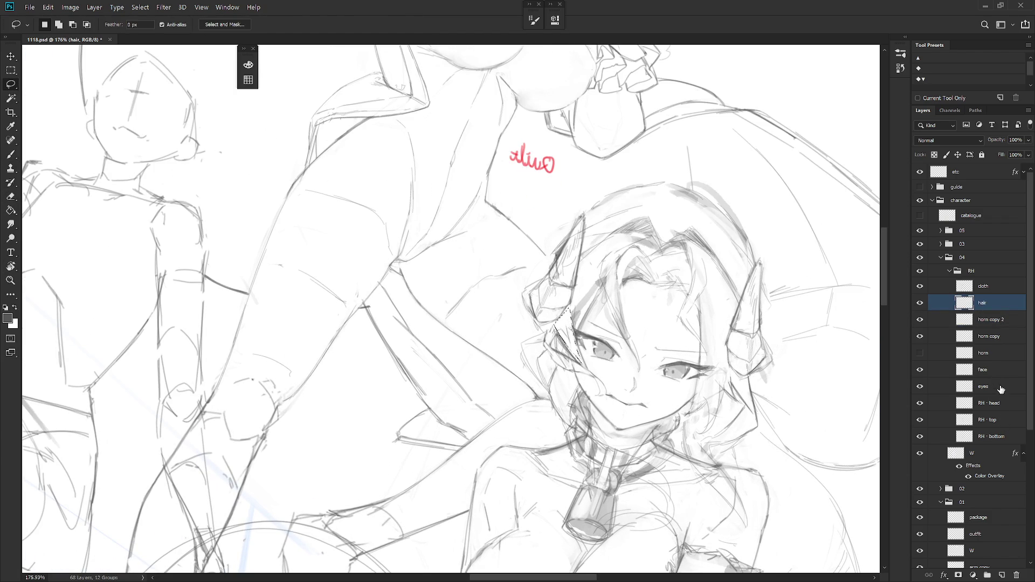
pyautogui.click(1002, 409)
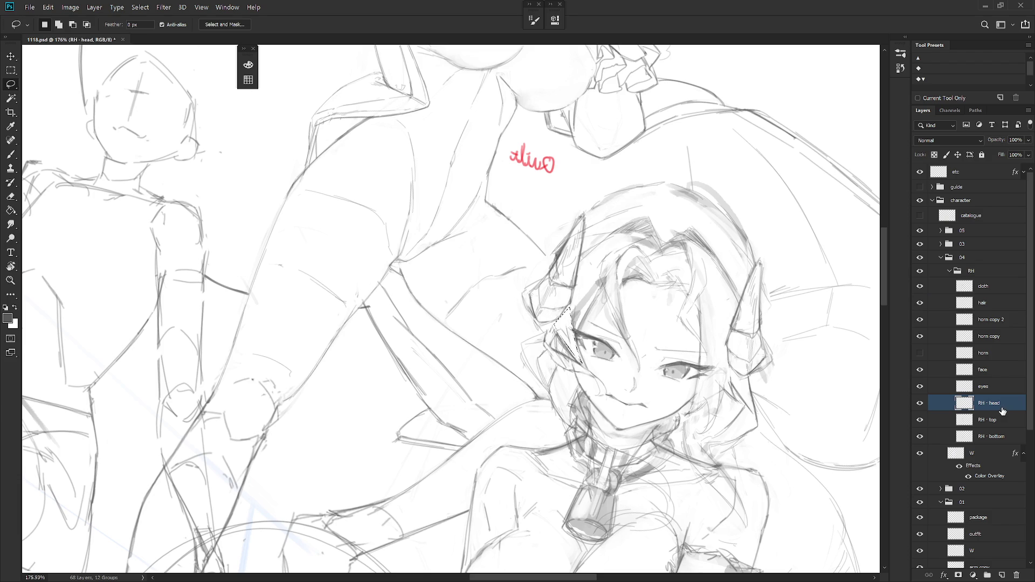
pyautogui.press('q')
pyautogui.press('g')
pyautogui.click(572, 337)
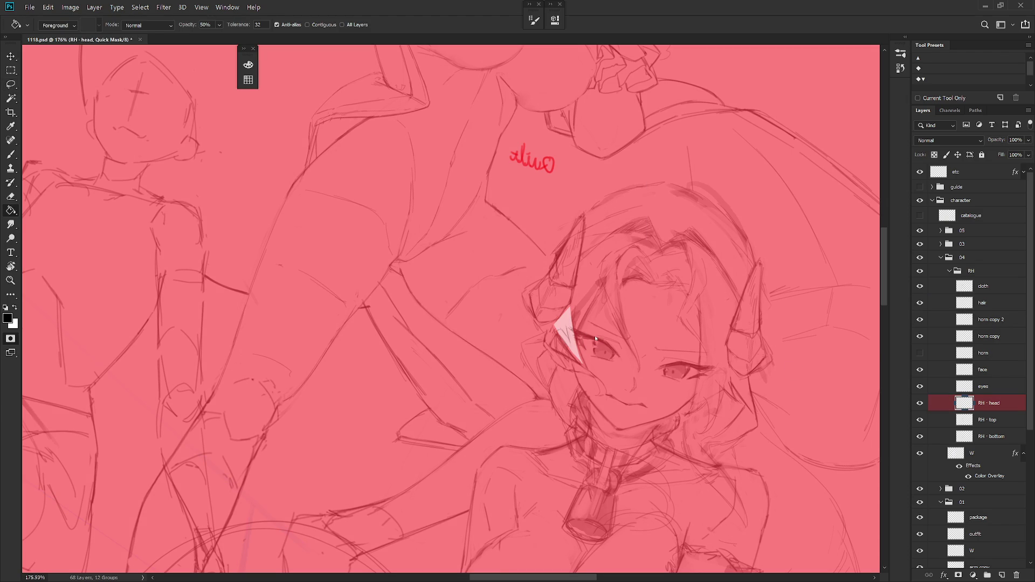
pyautogui.press('q')
pyautogui.press('Return')
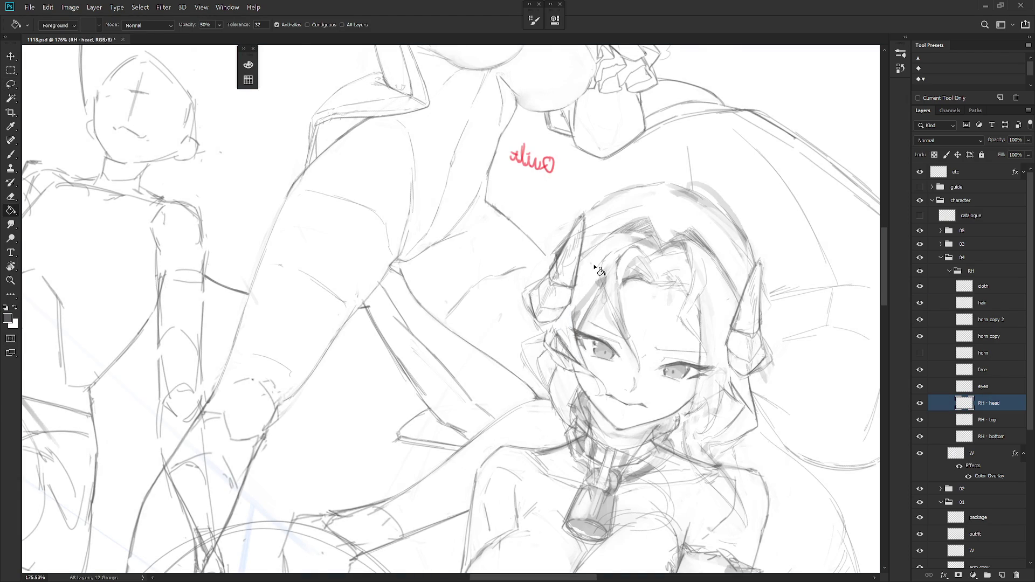
# Level and centre the view on the head, then erase stray lines on the hair layer
pyautogui.moveTo(595, 268); pyautogui.dragTo(603, 290)
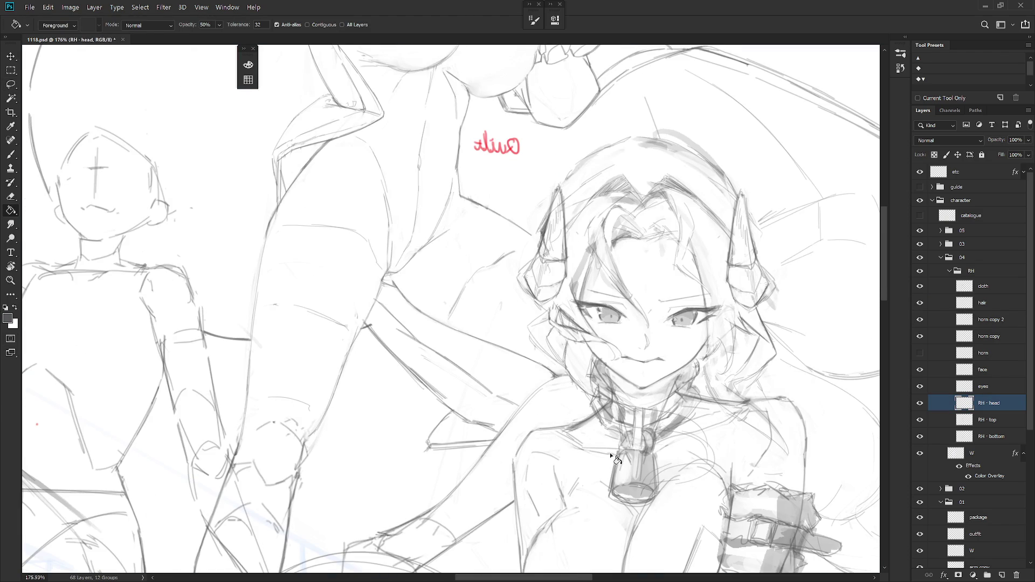
pyautogui.moveTo(609, 453); pyautogui.dragTo(593, 496)
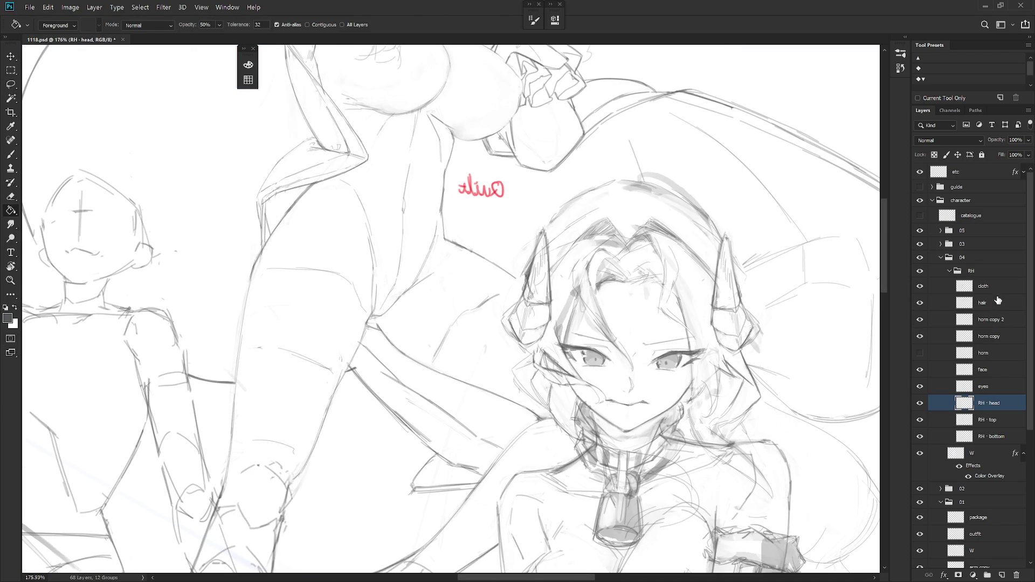
pyautogui.click(983, 287)
pyautogui.click(985, 303)
pyautogui.press('e')
pyautogui.moveTo(583, 334); pyautogui.dragTo(522, 384)
pyautogui.press('b')
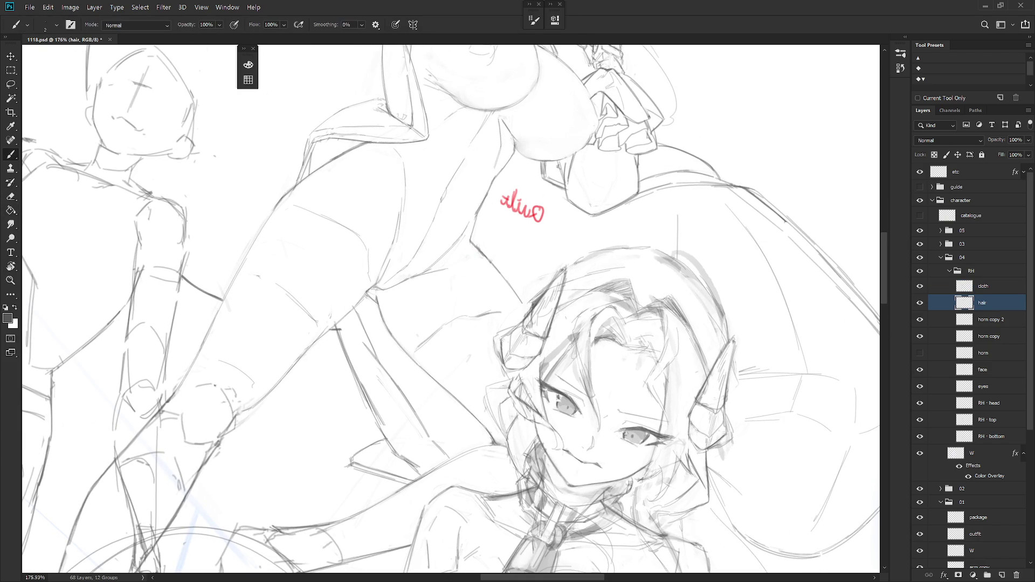
# Rotate the view and lasso a hair section to tidy the strands around the horn
pyautogui.moveTo(561, 467)
pyautogui.mouseDown()
pyautogui.moveTo(673, 341)
pyautogui.moveTo(663, 377)
pyautogui.mouseUp()
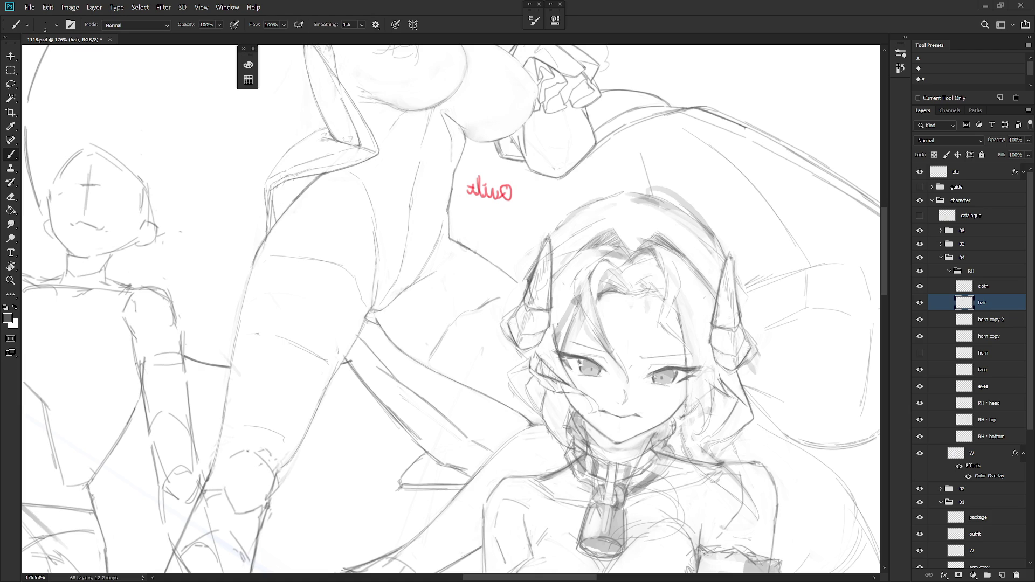
pyautogui.press('l')
pyautogui.moveTo(558, 345)
pyautogui.mouseDown()
pyautogui.moveTo(582, 297)
pyautogui.moveTo(572, 298)
pyautogui.mouseUp()
pyautogui.press('b')
pyautogui.press('e')
pyautogui.press('b')
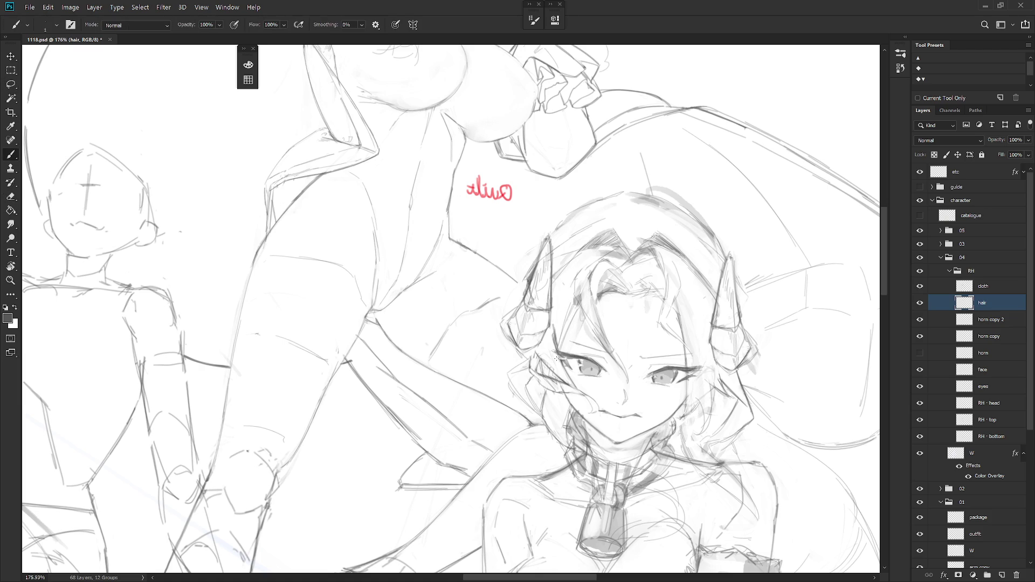
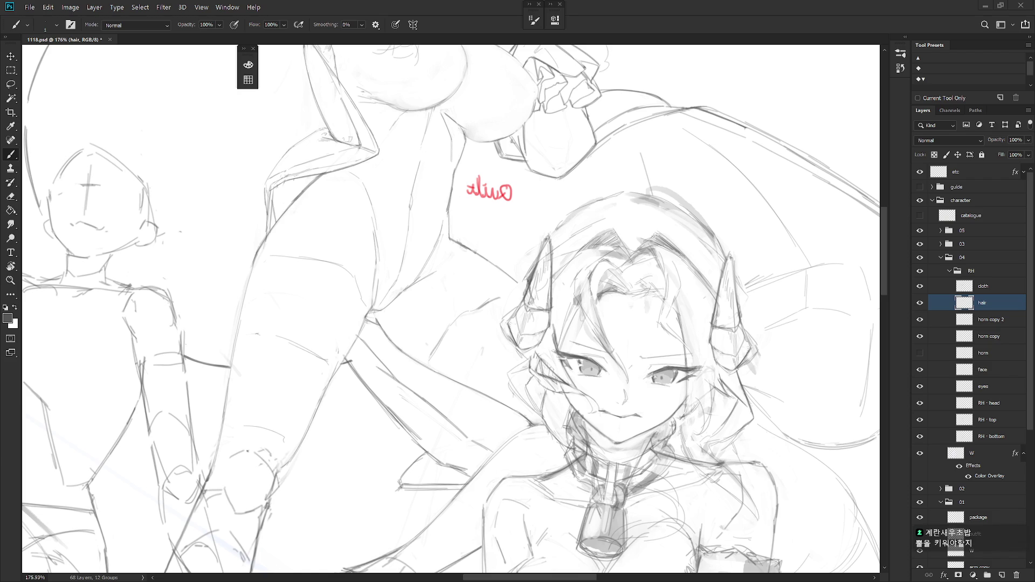
# Unflip and level the canvas view, zoom onto the middle horned girl, and select horn copy 2
pyautogui.scroll(-6, 754, 399)
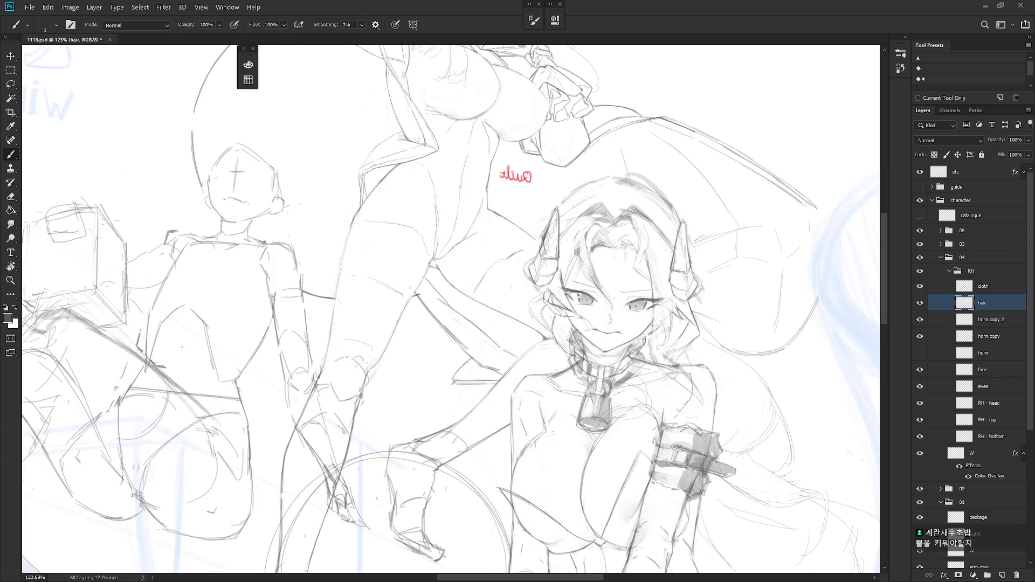
pyautogui.hotkey('ctrl', 'shift', 'h')
pyautogui.press('Escape')
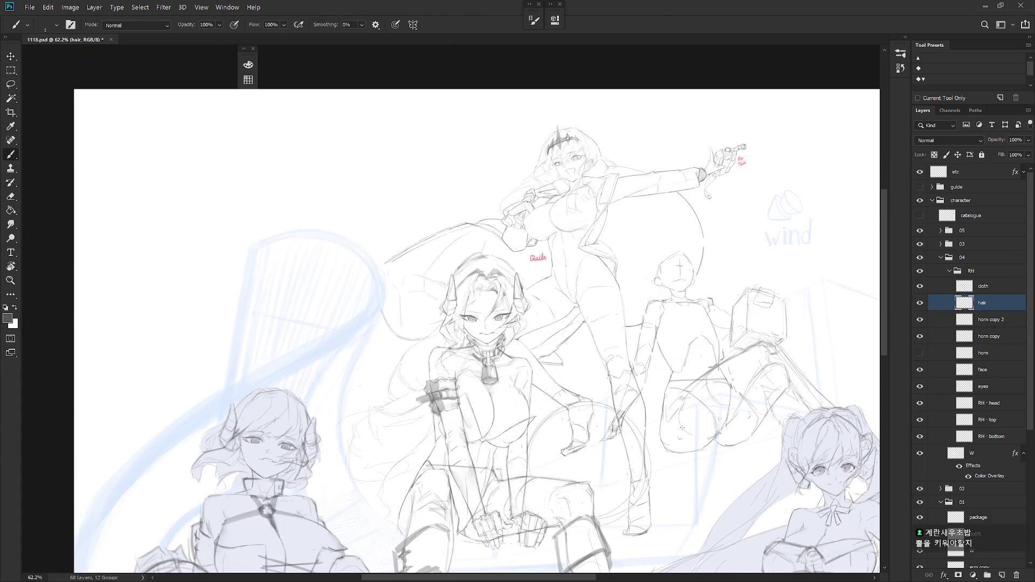
pyautogui.scroll(3, 493, 313)
pyautogui.moveTo(515, 301)
pyautogui.mouseDown()
pyautogui.moveTo(519, 336)
pyautogui.moveTo(564, 408)
pyautogui.moveTo(572, 389)
pyautogui.mouseUp()
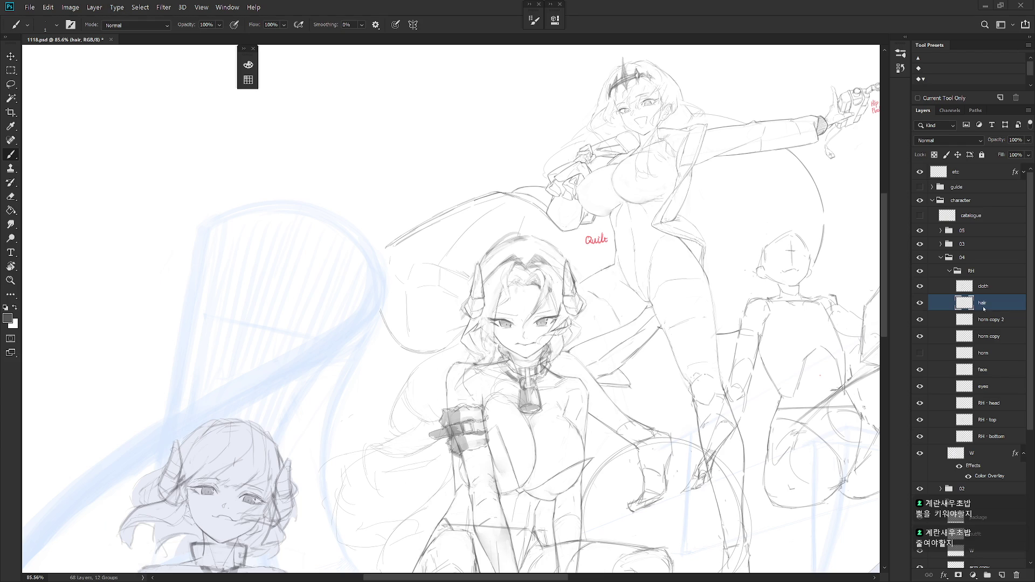
pyautogui.click(999, 323)
# Merge the two horn layers and scale the horns up slightly
pyautogui.keyDown('shift'); pyautogui.click(997, 336); pyautogui.keyUp('shift')
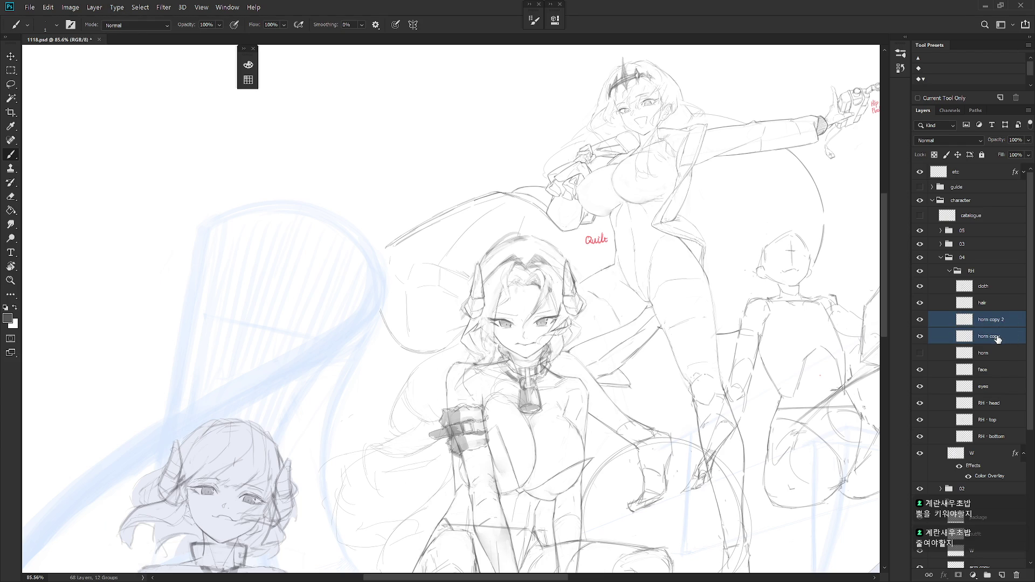
pyautogui.hotkey('ctrl', 'e')
pyautogui.hotkey('ctrl', 't')
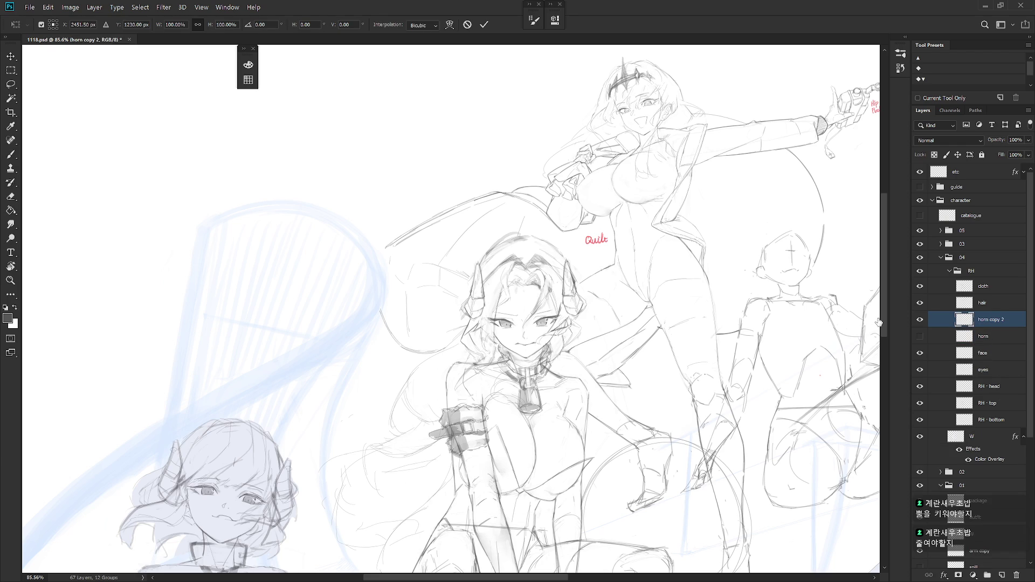
pyautogui.moveTo(523, 291); pyautogui.dragTo(527, 319)
pyautogui.moveTo(592, 257); pyautogui.dragTo(595, 255)
pyautogui.press('b')
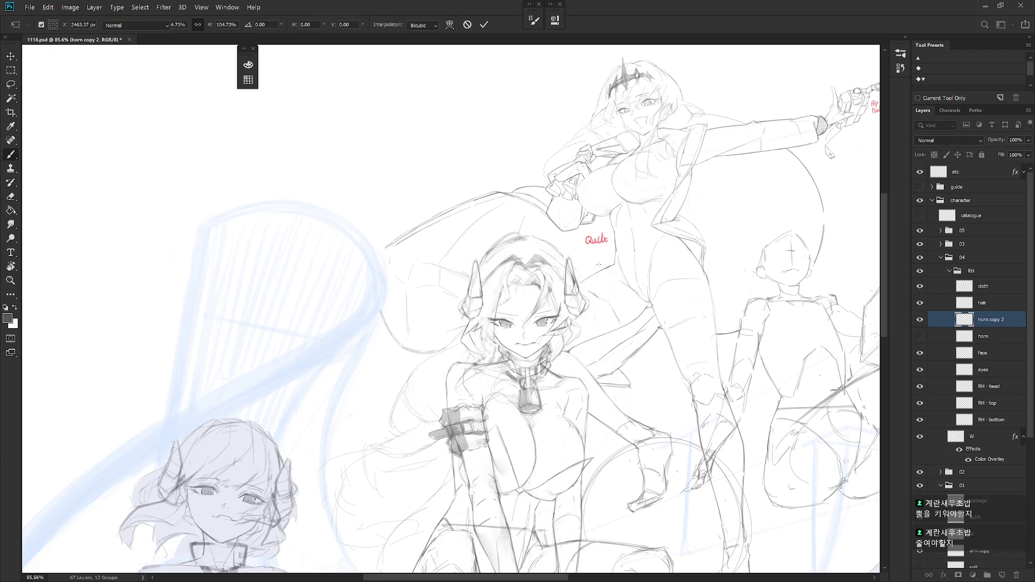
# Scale the horn copy 2 layer up to about 105%
pyautogui.click(987, 302)
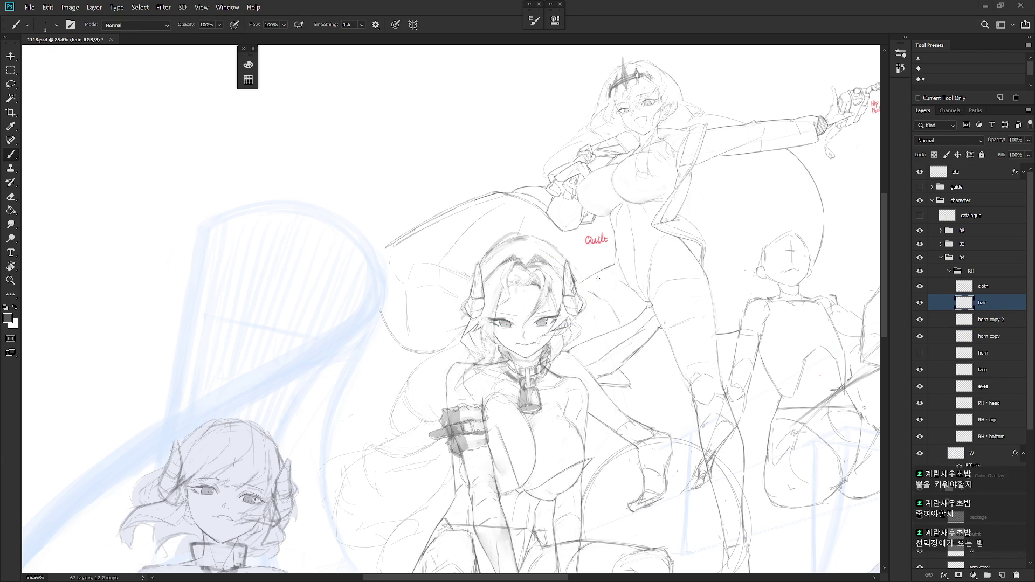
pyautogui.scroll(3, 524, 291)
pyautogui.click(949, 319)
pyautogui.hotkey('ctrl', 't')
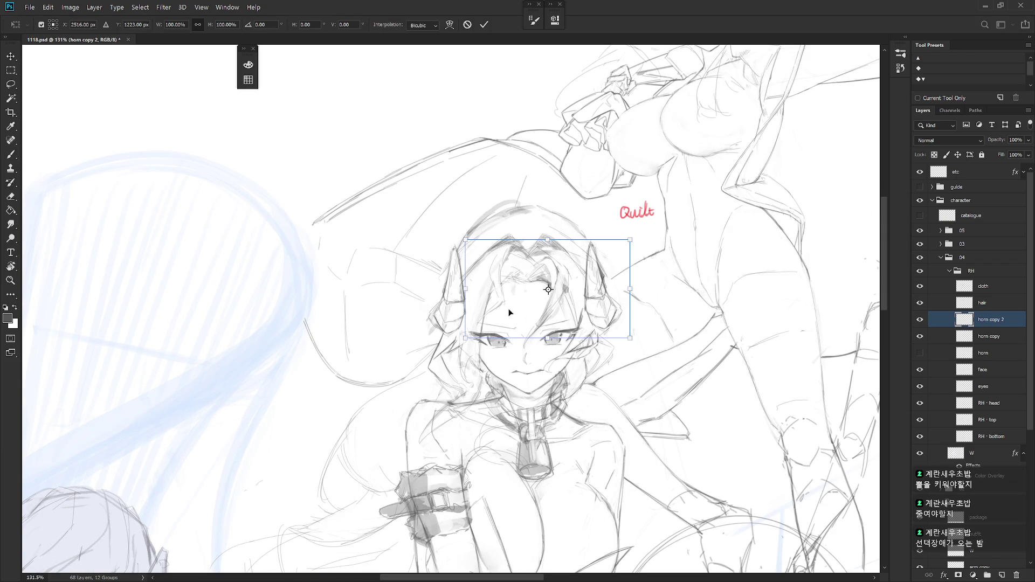
pyautogui.keyDown('alt'); pyautogui.click(608, 317); pyautogui.keyUp('alt')
pyautogui.moveTo(465, 240); pyautogui.dragTo(463, 228)
pyautogui.press('Return')
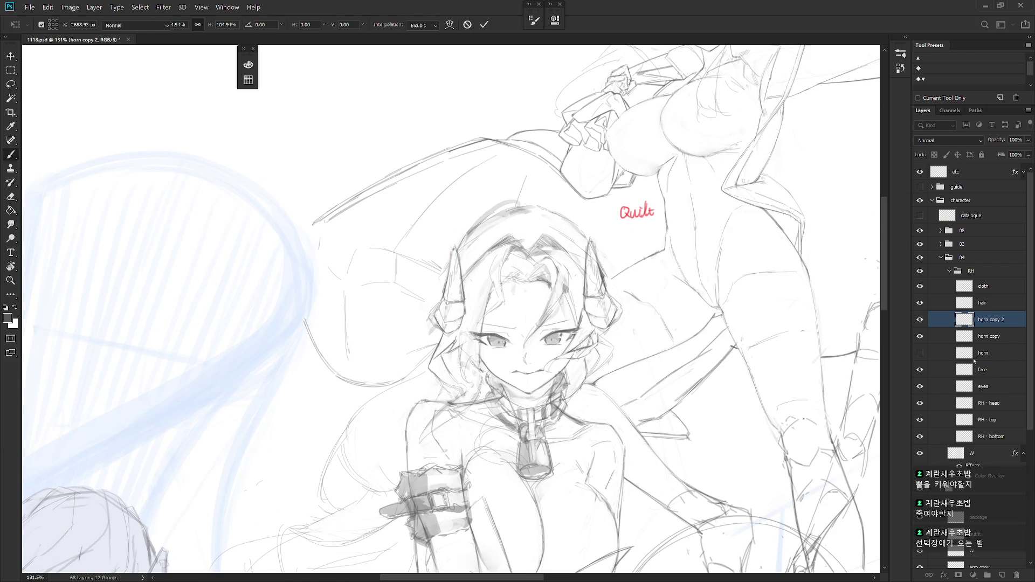
# Leave horn copy unchanged and rescale horn copy 2 to about 107.5%
pyautogui.click(987, 336)
pyautogui.hotkey('ctrl', 't')
pyautogui.press('Return')
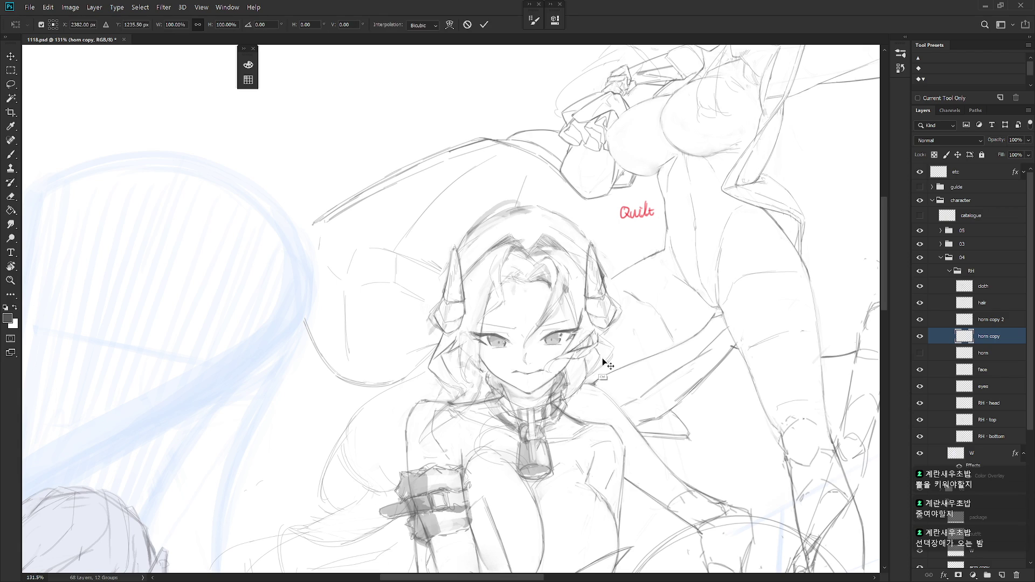
pyautogui.click(981, 326)
pyautogui.hotkey('ctrl', 't')
pyautogui.moveTo(547, 288); pyautogui.dragTo(609, 324)
pyautogui.moveTo(461, 236); pyautogui.dragTo(461, 229)
pyautogui.press('b')
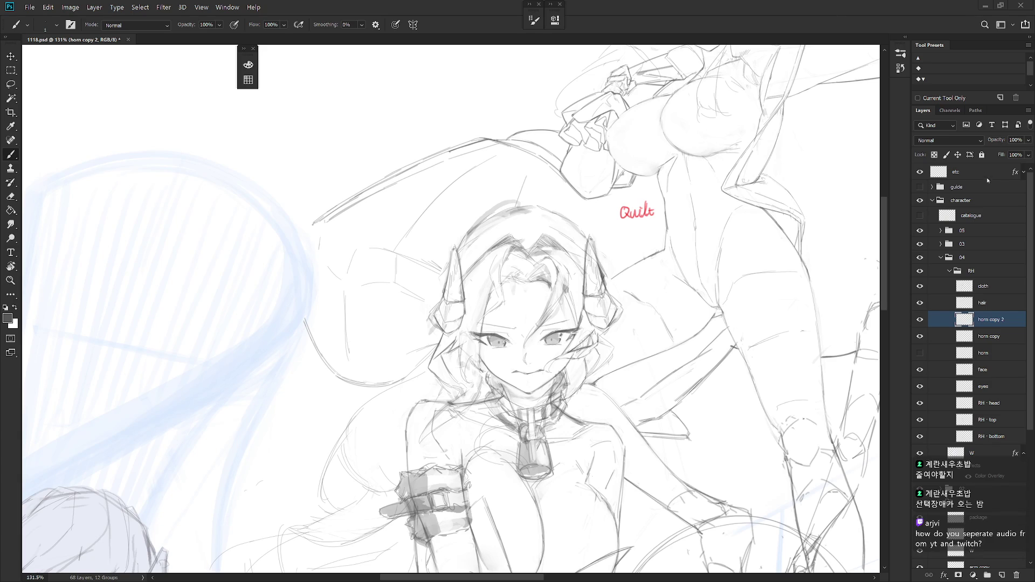
pyautogui.click(982, 171)
pyautogui.hotkey('ctrl', 'shift', 'n')
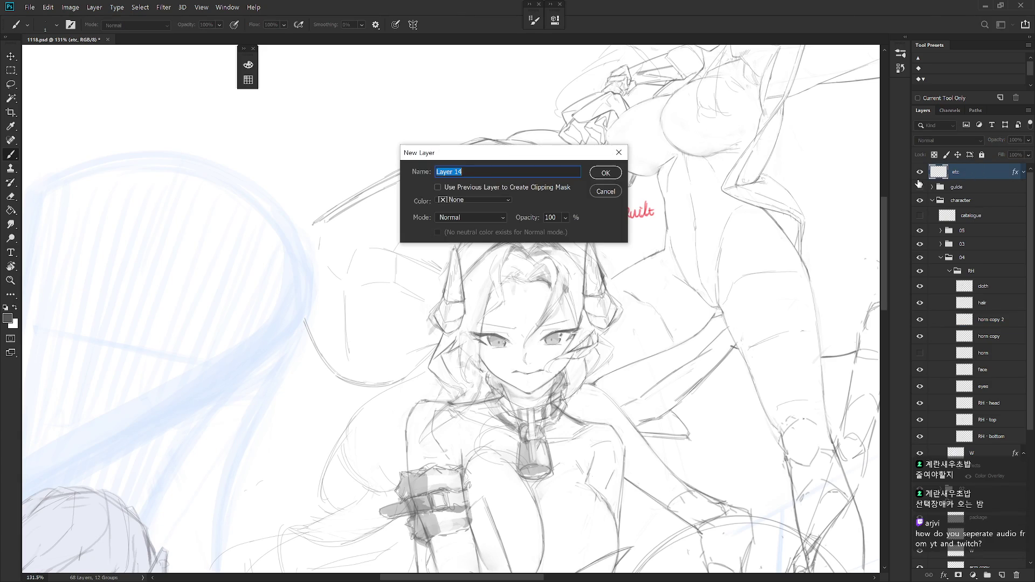
pyautogui.press('Return')
pyautogui.moveTo(303, 87); pyautogui.dragTo(513, 390)
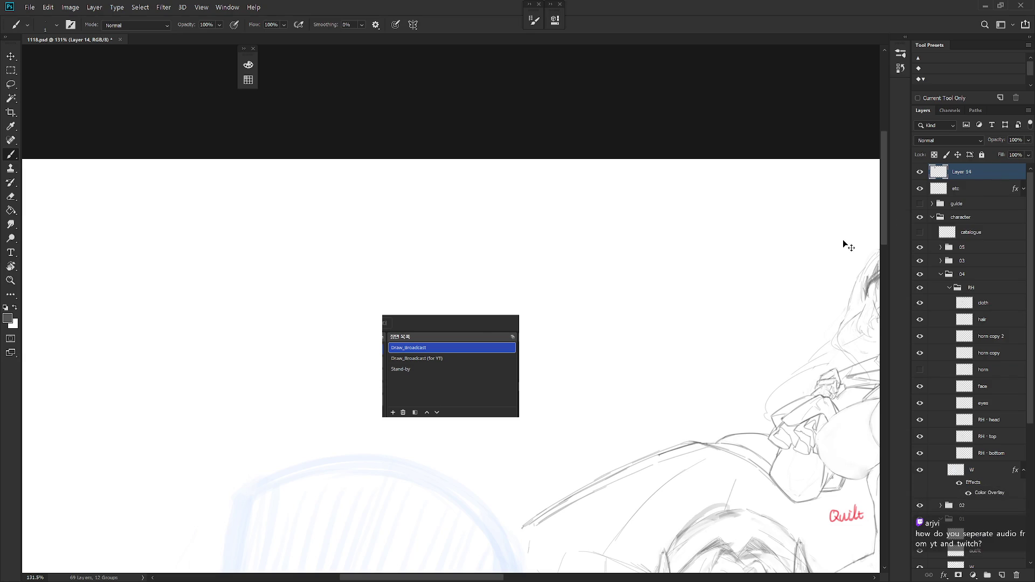
pyautogui.hotkey('ctrl', 'shift', 'alt', 'n')
pyautogui.press('v')
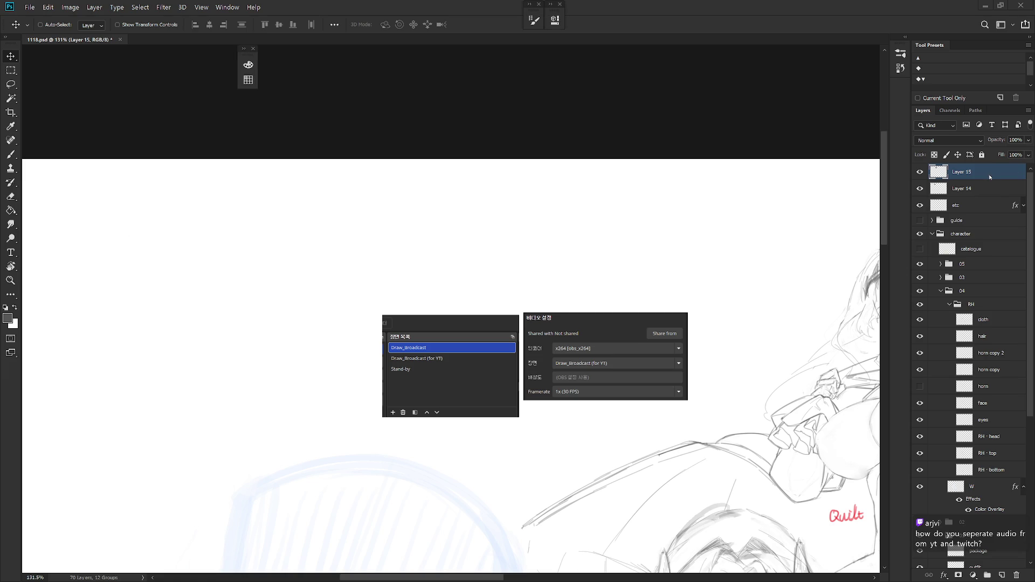
pyautogui.hotkey('ctrl', 'shift', 'alt', 'n')
pyautogui.moveTo(449, 362); pyautogui.dragTo(588, 445)
pyautogui.keyDown('shift'); pyautogui.click(965, 210); pyautogui.keyUp('shift')
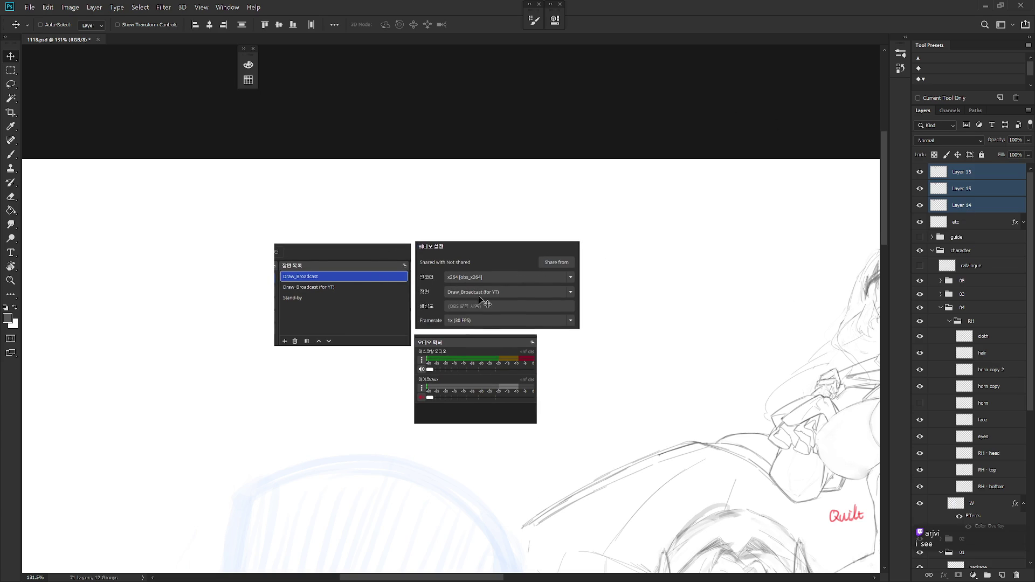
pyautogui.click(983, 173)
pyautogui.keyDown('shift'); pyautogui.click(982, 201); pyautogui.keyUp('shift')
pyautogui.hotkey('ctrl', 'e')
pyautogui.press('b')
pyautogui.press('x')
pyautogui.moveTo(377, 96); pyautogui.dragTo(393, 99)
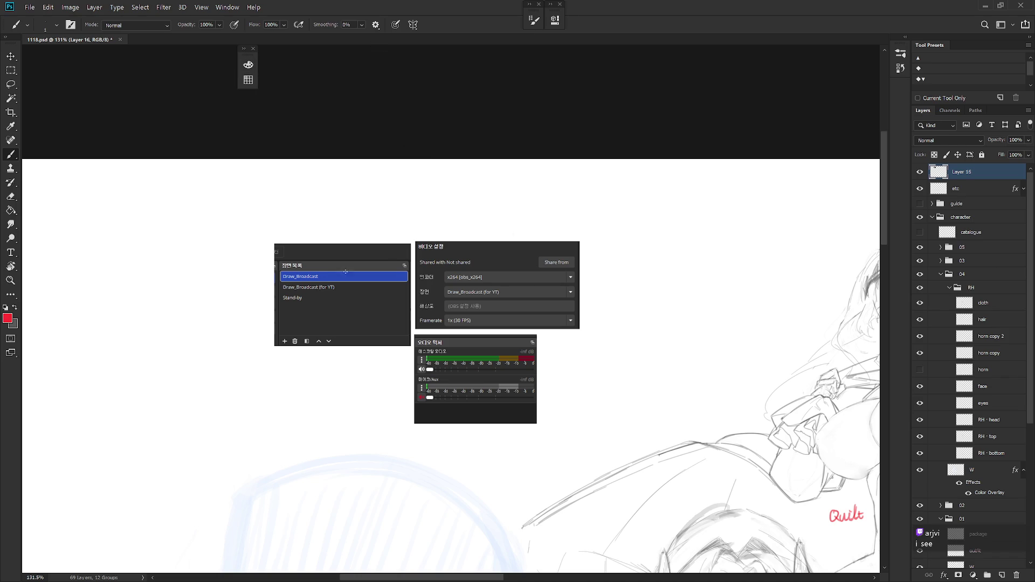
pyautogui.rightClick(383, 282)
pyautogui.scroll(3, 511, 354)
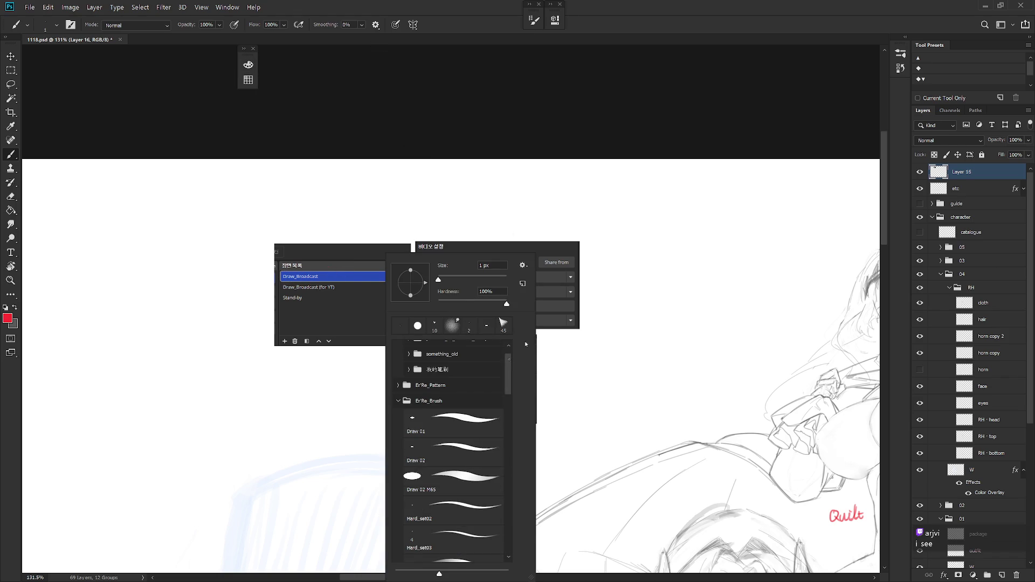
pyautogui.hotkey('shift', 'b')
pyautogui.moveTo(275, 278); pyautogui.dragTo(435, 295)
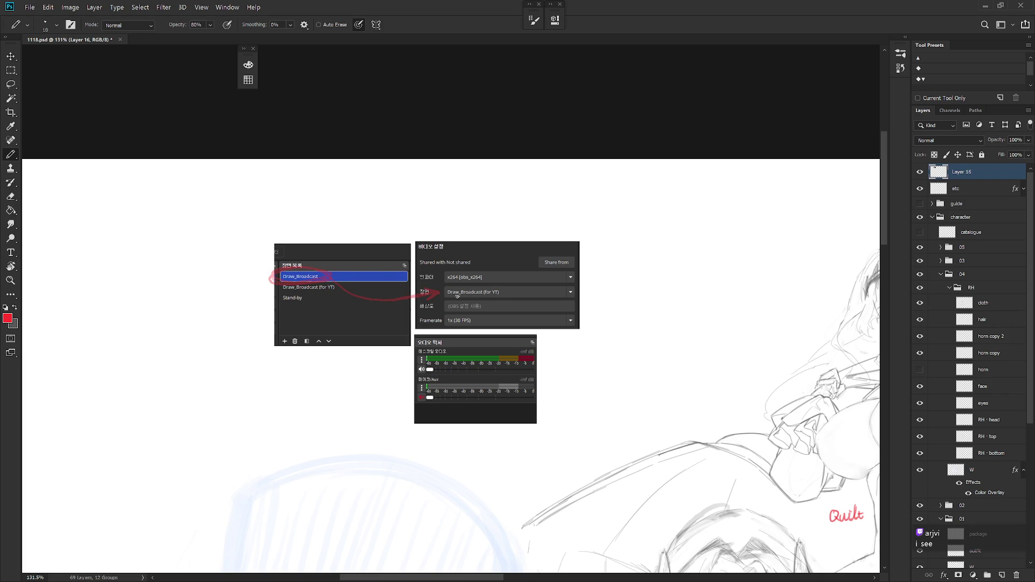
pyautogui.moveTo(450, 298); pyautogui.dragTo(485, 297)
pyautogui.moveTo(416, 360)
pyautogui.mouseDown()
pyautogui.moveTo(410, 378)
pyautogui.moveTo(458, 367)
pyautogui.moveTo(441, 346)
pyautogui.moveTo(444, 320)
pyautogui.mouseUp()
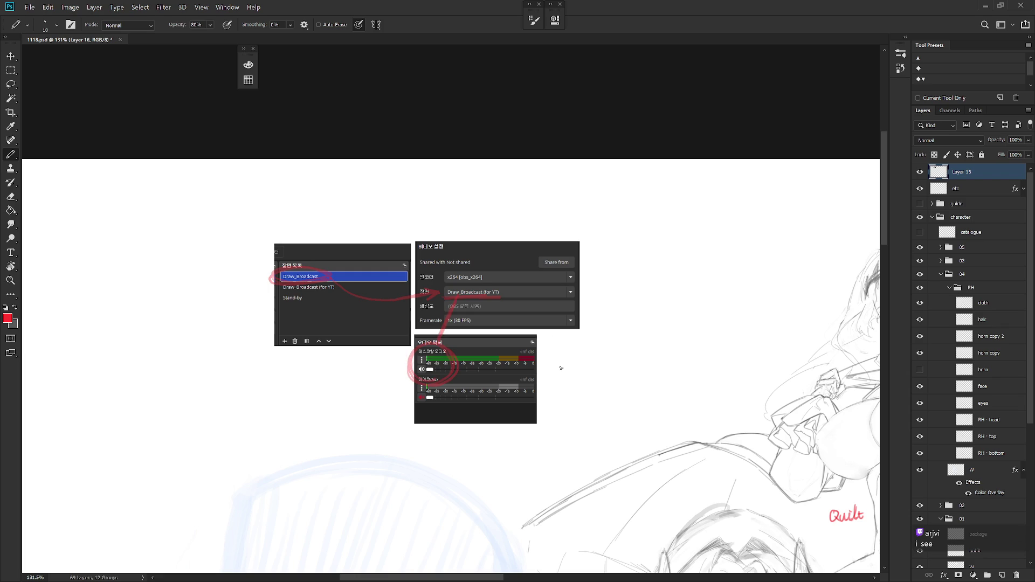
pyautogui.press('Delete')
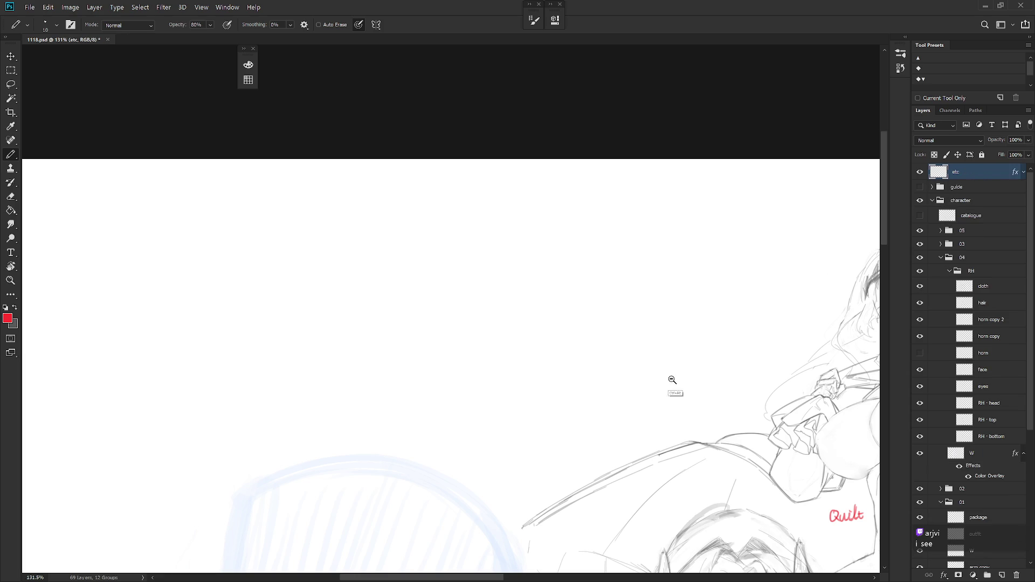
pyautogui.scroll(-5, 682, 363)
pyautogui.moveTo(559, 206); pyautogui.dragTo(545, 197)
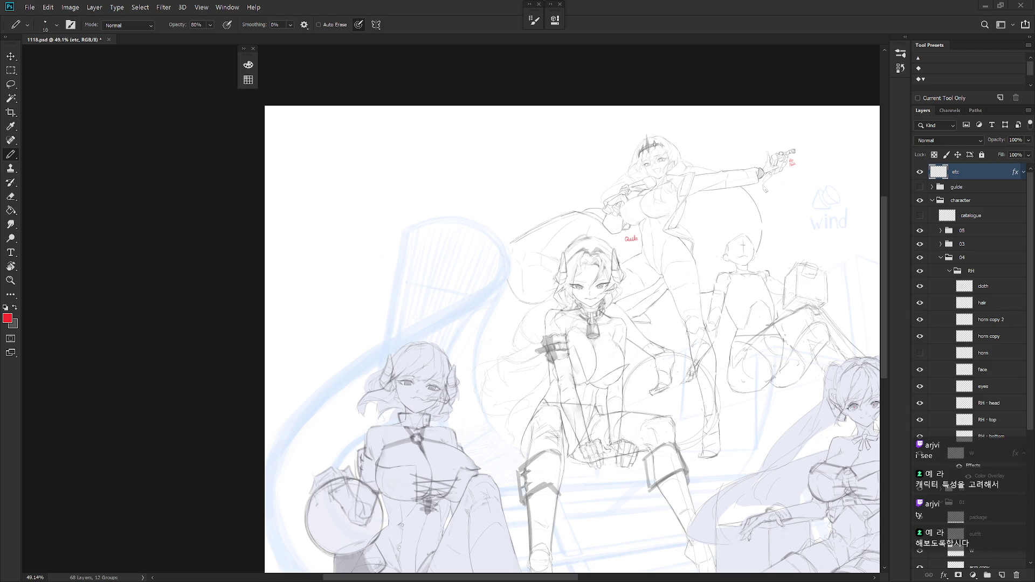
# Scale the horn copy layer to 107% height, anchored at the horn base
pyautogui.click(974, 270)
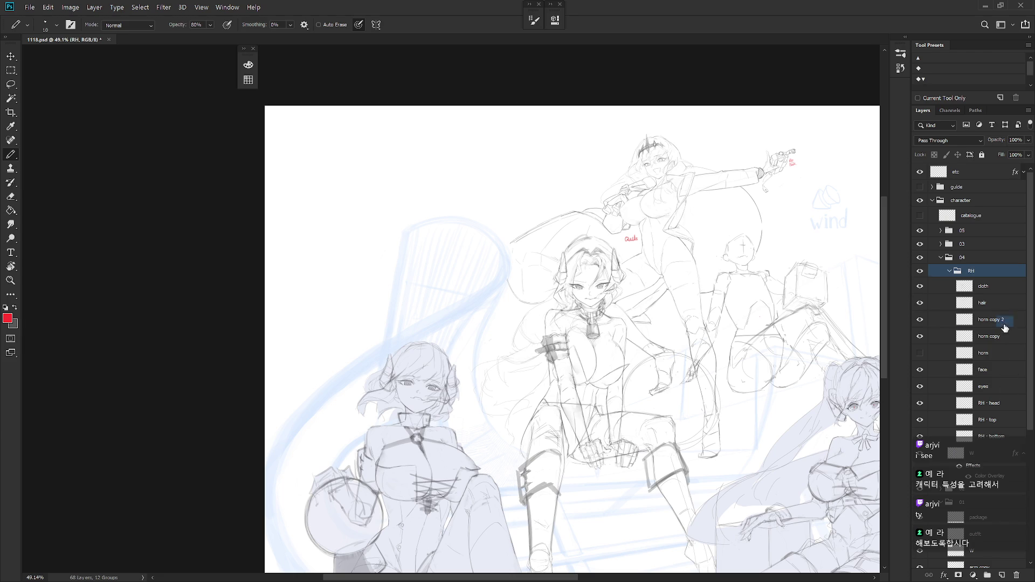
pyautogui.click(1002, 326)
pyautogui.click(921, 321)
pyautogui.click(920, 319)
pyautogui.click(992, 336)
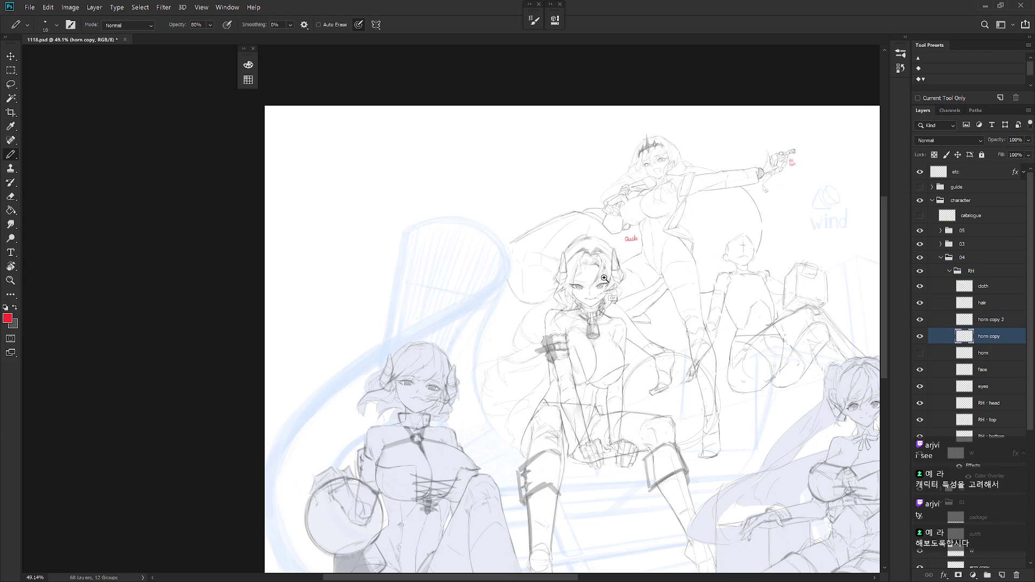
pyautogui.scroll(5, 593, 268)
pyautogui.hotkey('ctrl', 't')
pyautogui.keyDown('alt'); pyautogui.click(517, 338); pyautogui.keyUp('alt')
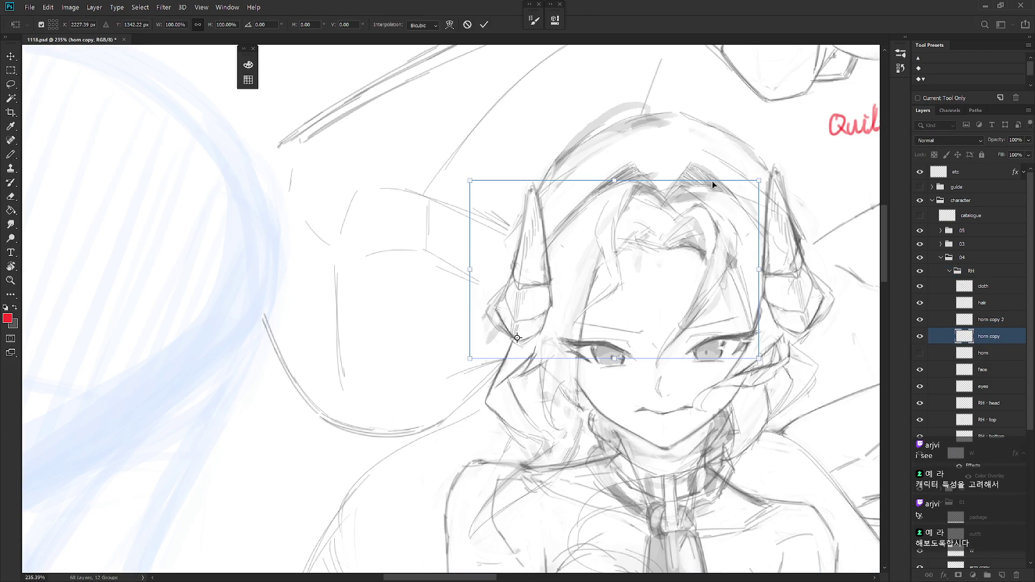
pyautogui.click(226, 24)
pyautogui.write('107')
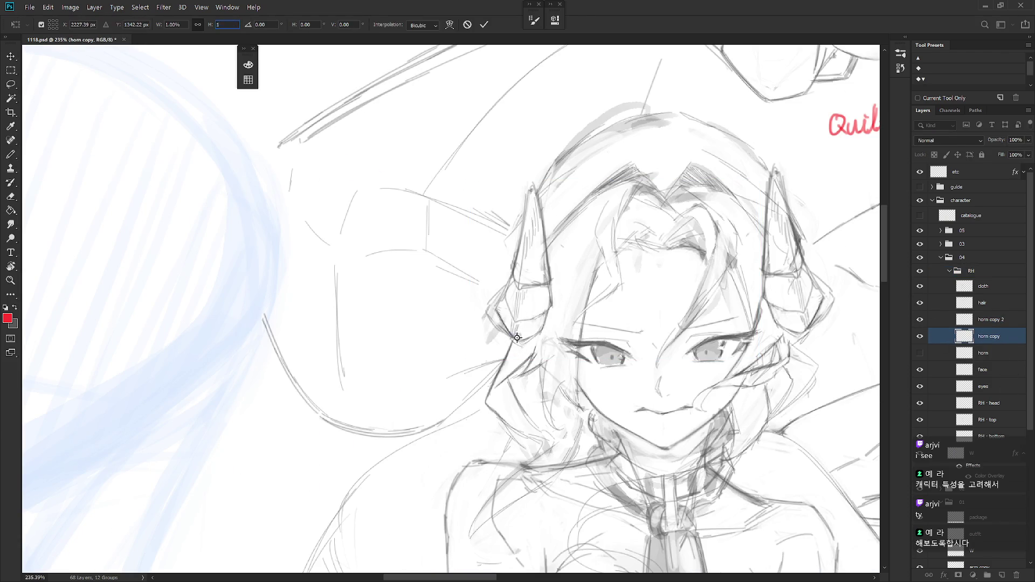
pyautogui.press('Return')
pyautogui.press('Return')
# Nudge the left horn a few pixels right, then select the hair layer
pyautogui.press('b')
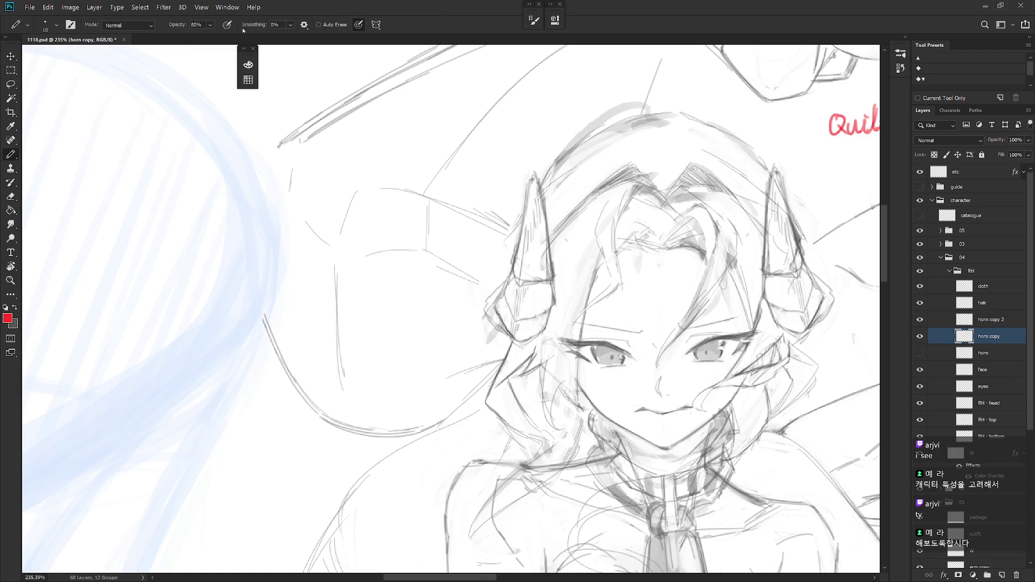
pyautogui.scroll(-3, 646, 422)
pyautogui.hotkey('shift', 'b')
pyautogui.scroll(-2, 645, 422)
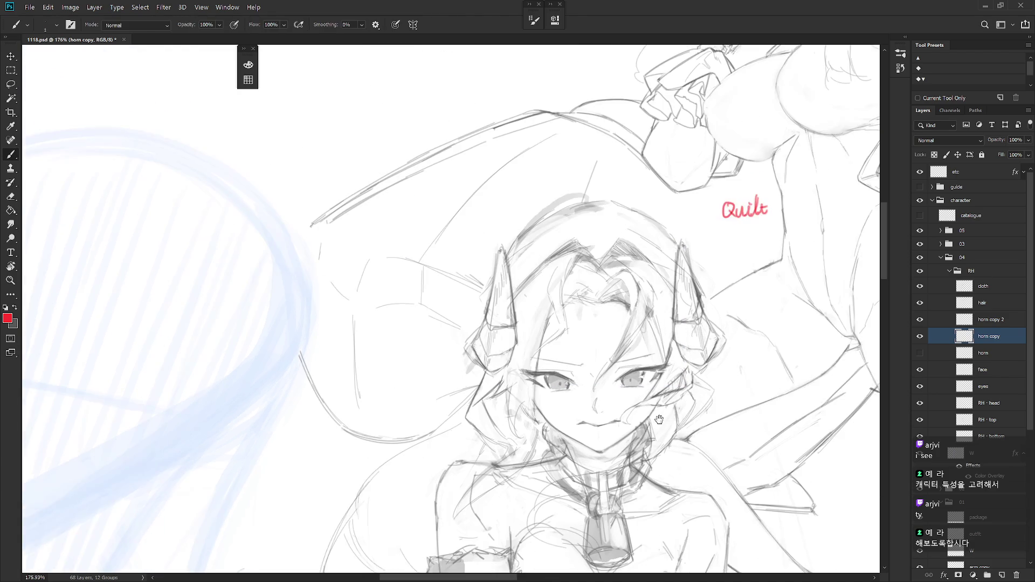
pyautogui.press('v')
pyautogui.moveTo(633, 425); pyautogui.dragTo(636, 425)
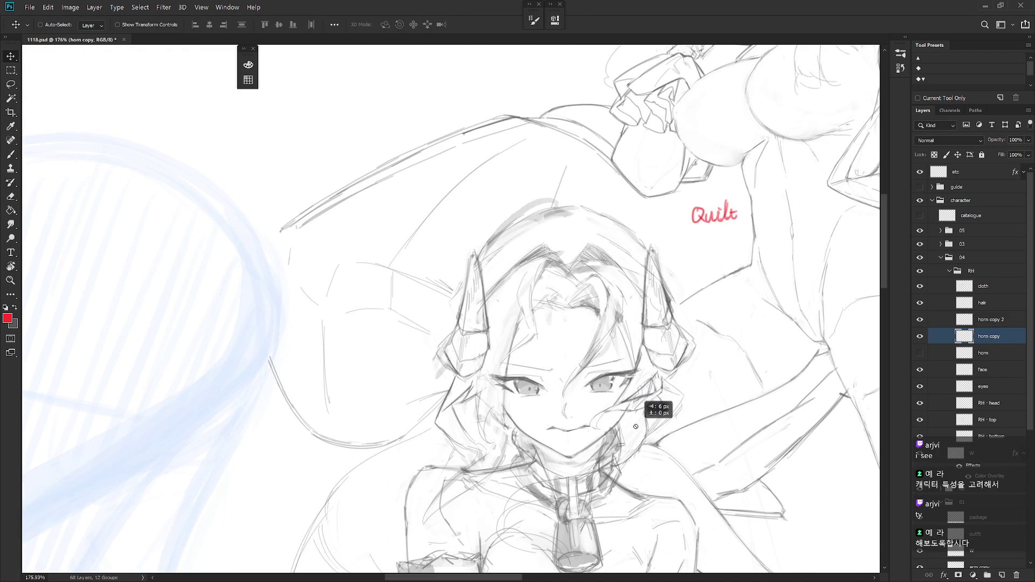
pyautogui.press('b')
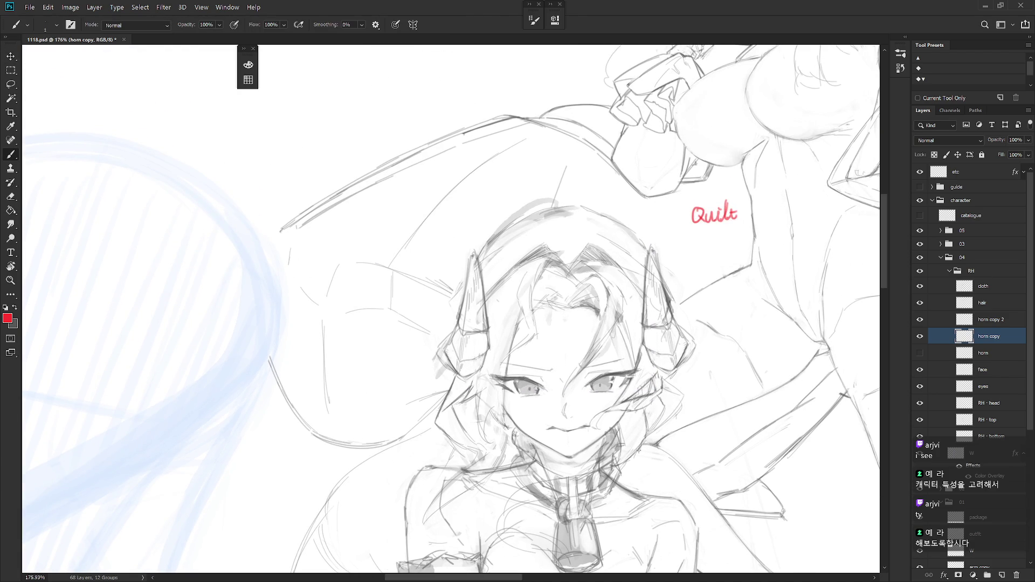
pyautogui.press('v')
pyautogui.press('Right')
pyautogui.press('Right')
pyautogui.press('Right')
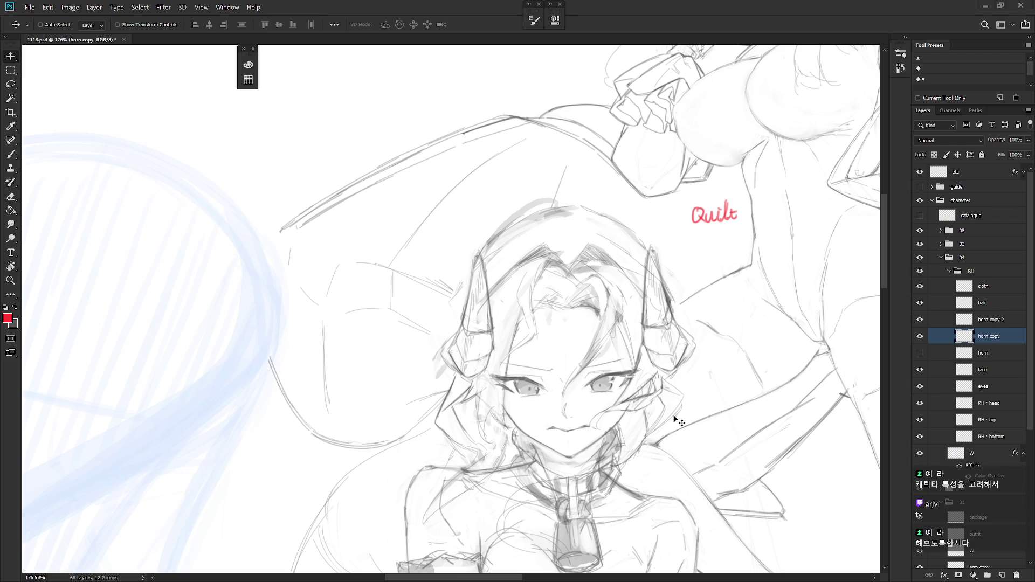
pyautogui.click(1004, 303)
# Drop the horn selection and set the brush size to 2
pyautogui.press('l')
pyautogui.moveTo(491, 327); pyautogui.dragTo(474, 347)
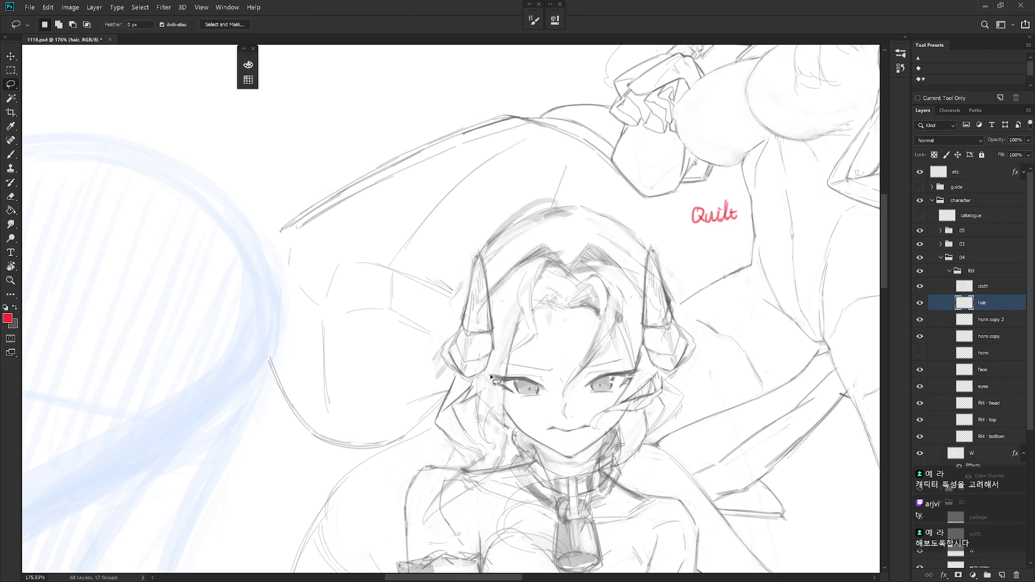
pyautogui.hotkey('ctrl', 'd')
pyautogui.press('b')
pyautogui.press('x')
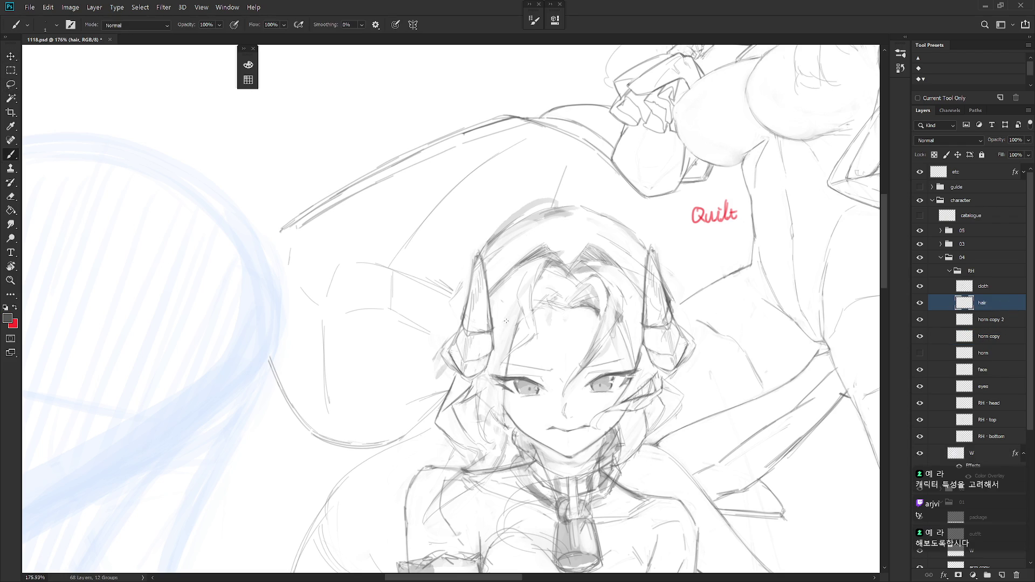
pyautogui.rightClick(508, 320)
pyautogui.click(623, 407)
pyautogui.press('Return')
# Draw the left horn's edge, erase stray strokes on the head, and reshape the horn tip
pyautogui.moveTo(477, 265)
pyautogui.mouseDown()
pyautogui.moveTo(455, 300)
pyautogui.moveTo(450, 342)
pyautogui.mouseUp()
pyautogui.press('e')
pyautogui.moveTo(571, 212); pyautogui.dragTo(543, 215)
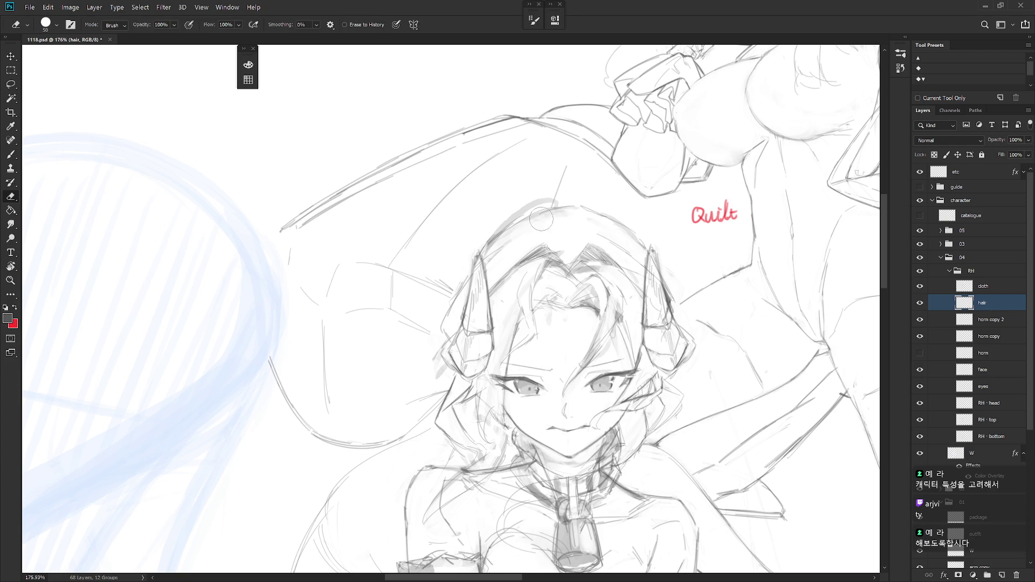
pyautogui.moveTo(494, 253)
pyautogui.mouseDown()
pyautogui.moveTo(465, 283)
pyautogui.moveTo(493, 240)
pyautogui.moveTo(561, 208)
pyautogui.mouseUp()
pyautogui.press('b')
pyautogui.press('e')
pyautogui.press('b')
pyautogui.press('e')
pyautogui.press('b')
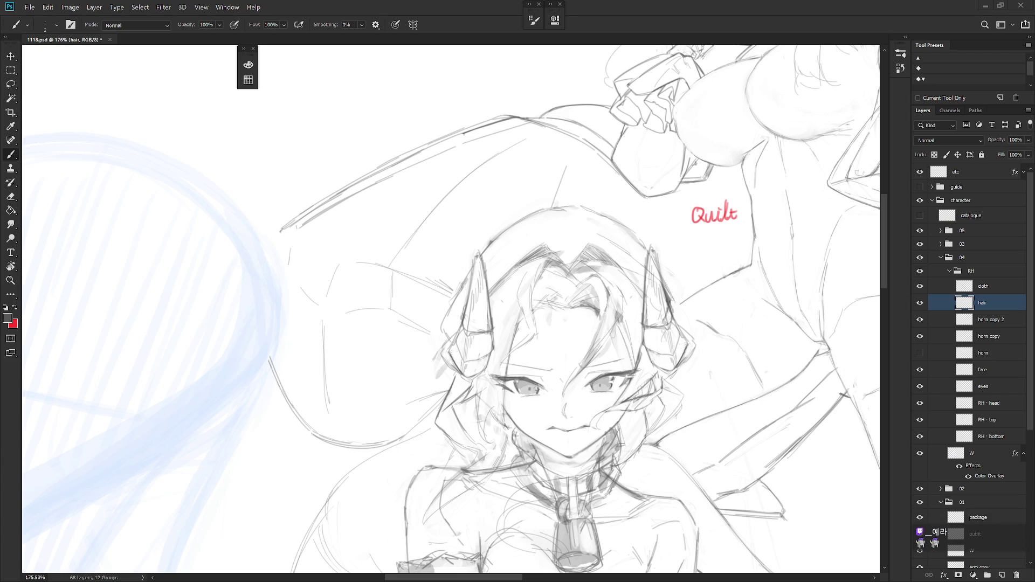
# Mirror the canvas view and pan around the middle characters
pyautogui.scroll(-5, 706, 244)
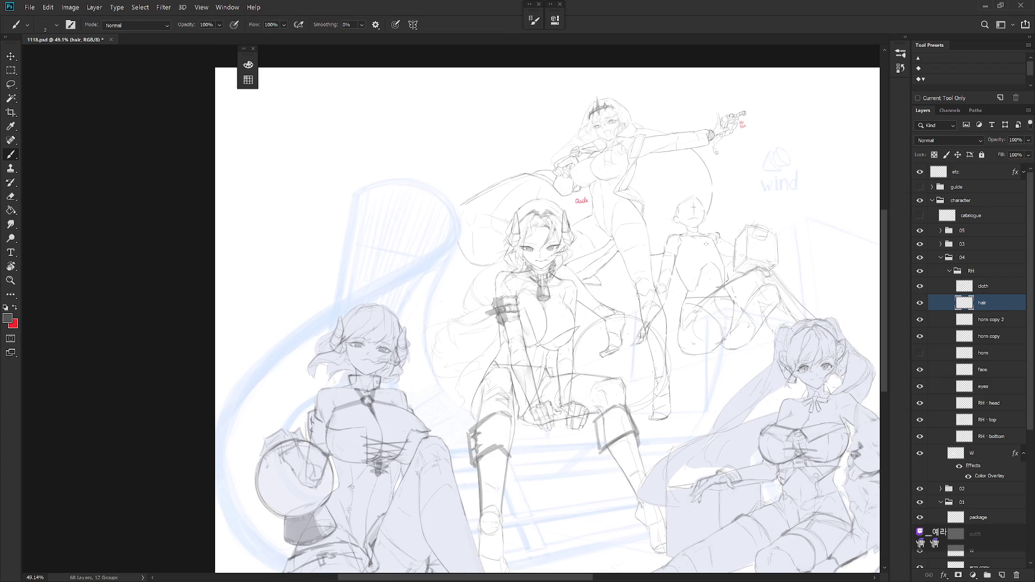
pyautogui.press('h')
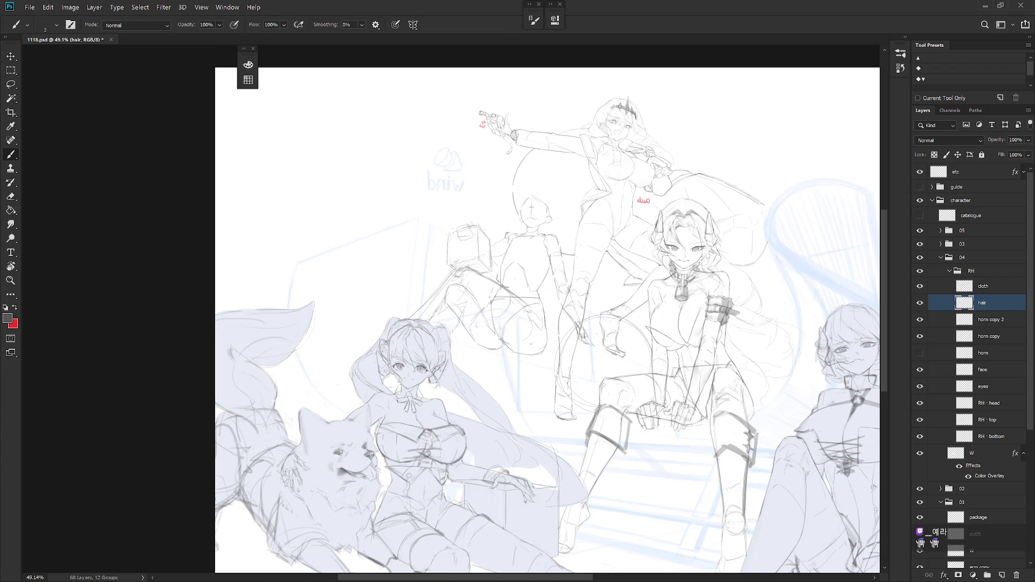
pyautogui.scroll(5, 613, 118)
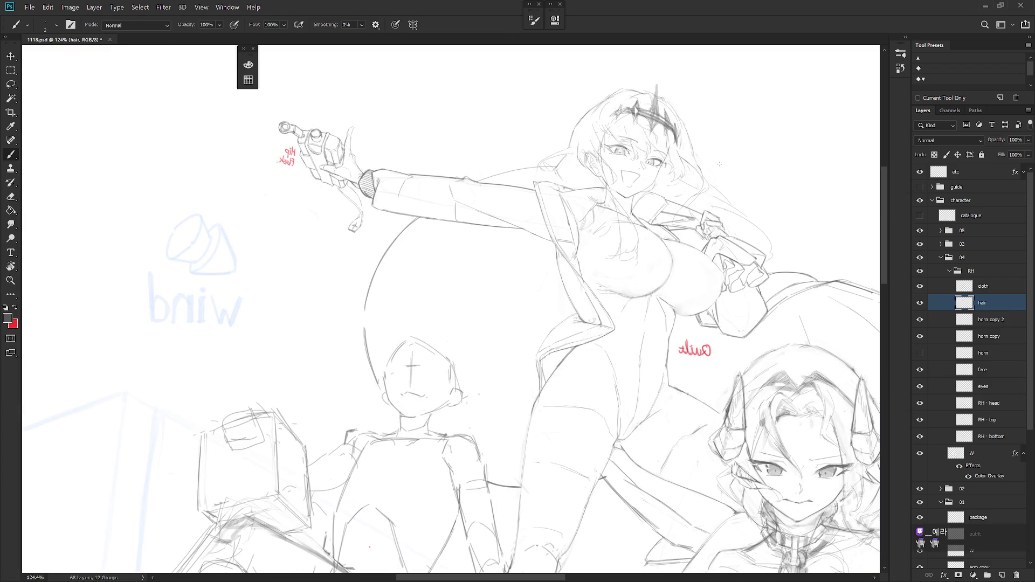
pyautogui.moveTo(717, 283)
pyautogui.mouseDown()
pyautogui.moveTo(683, 254)
pyautogui.moveTo(676, 268)
pyautogui.mouseUp()
pyautogui.scroll(-3, 676, 269)
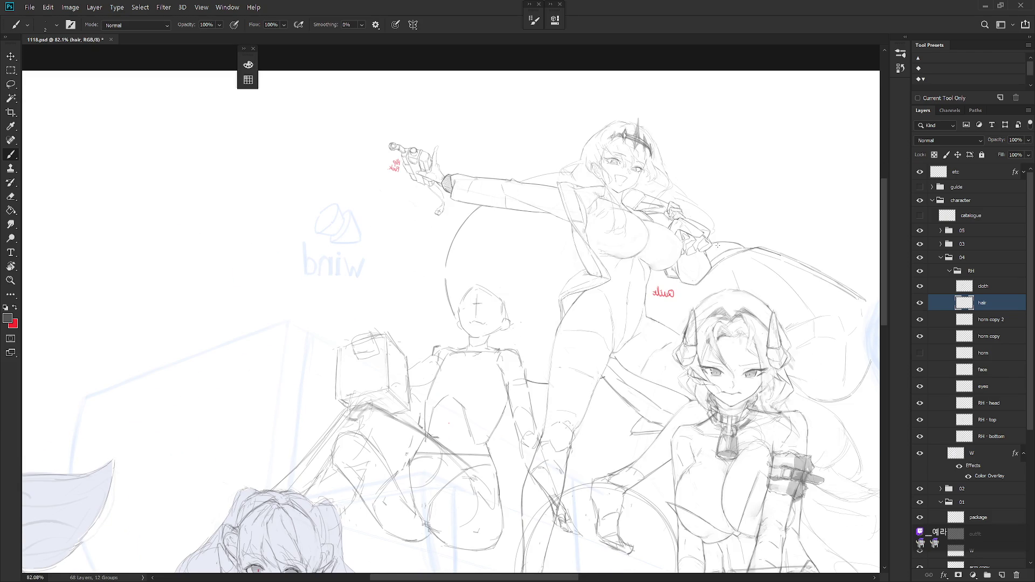
pyautogui.moveTo(752, 250); pyautogui.dragTo(742, 257)
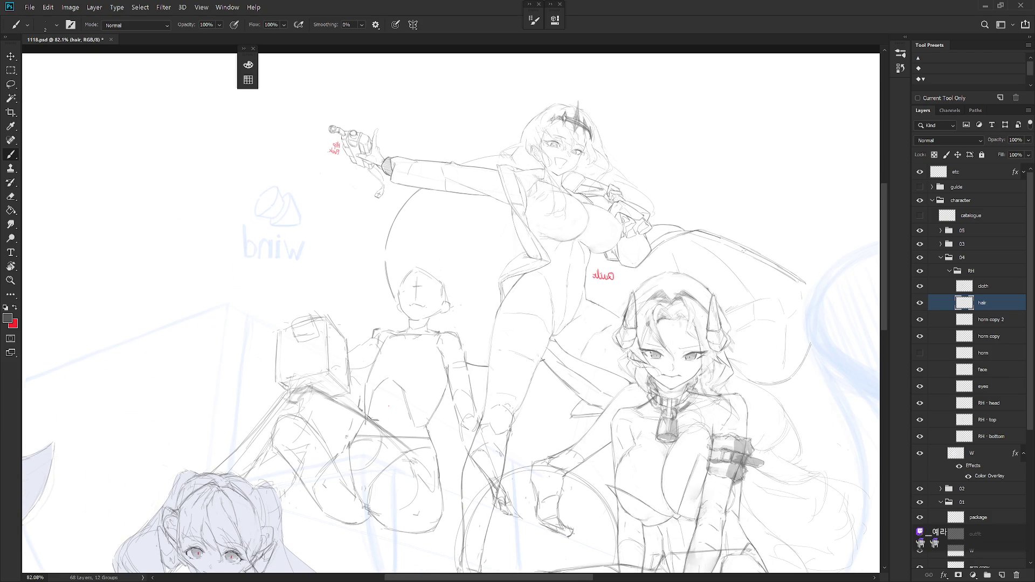
pyautogui.scroll(-2, 749, 285)
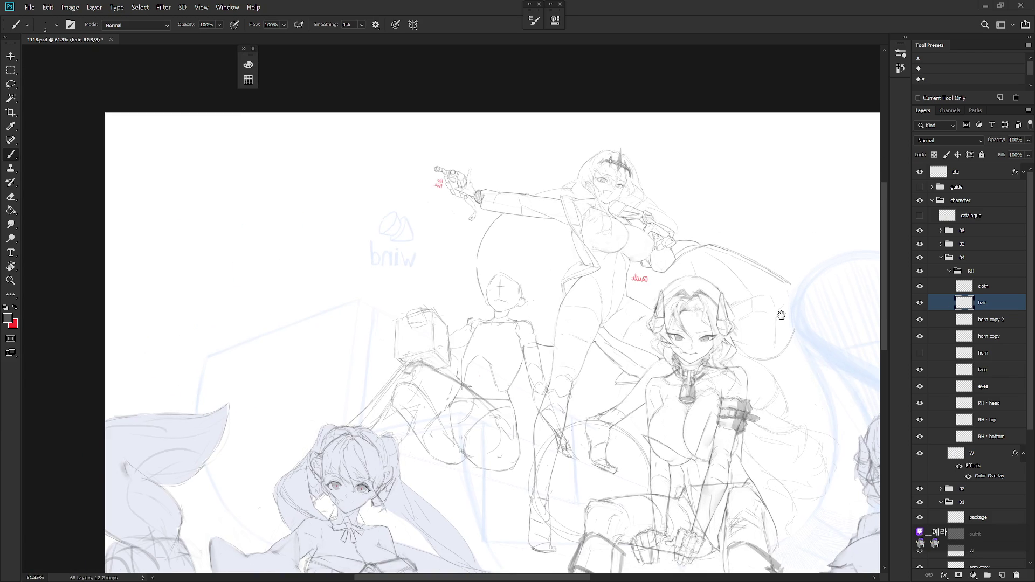
# Show both horn copy layers and hide the original horn layer
pyautogui.click(921, 353)
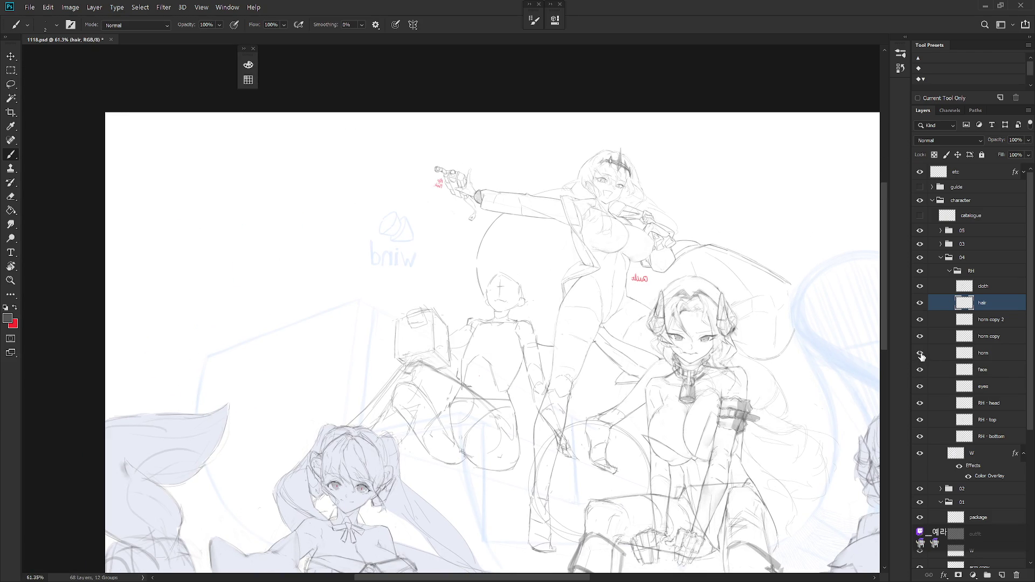
pyautogui.moveTo(920, 337)
pyautogui.mouseDown()
pyautogui.moveTo(919, 321)
pyautogui.moveTo(920, 336)
pyautogui.mouseUp()
pyautogui.click(920, 353)
# Delete the original horn layer, merge the two horn copies, and rename the result 'horn'
pyautogui.click(983, 353)
pyautogui.press('Delete')
pyautogui.click(991, 319)
pyautogui.keyDown('shift'); pyautogui.click(991, 333); pyautogui.keyUp('shift')
pyautogui.hotkey('ctrl', 'e')
pyautogui.doubleClick(991, 320)
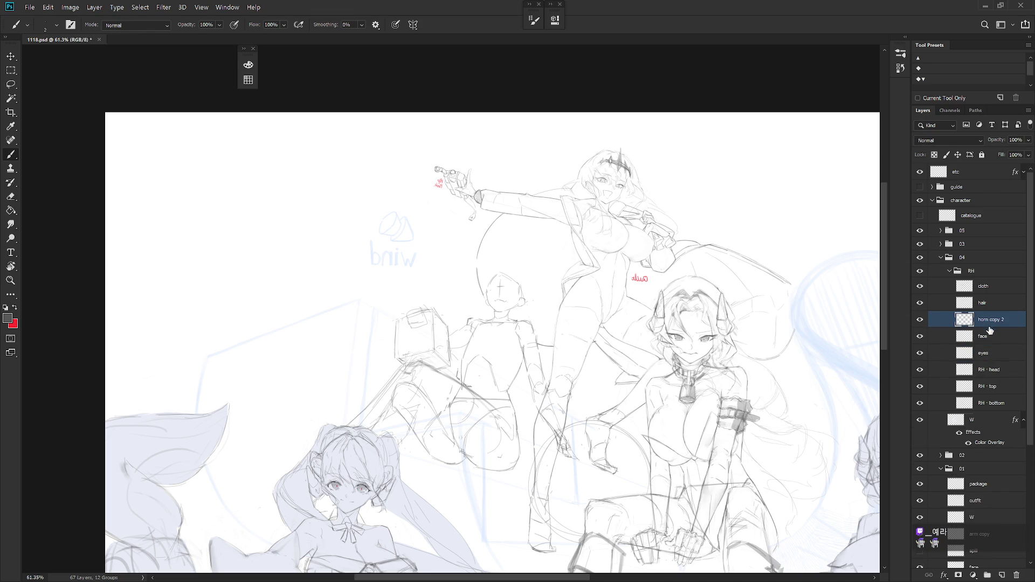
pyautogui.write('horn')
pyautogui.press('Return')
# Flip the view back to normal and add a short dark hair stroke beside the left horn
pyautogui.moveTo(718, 338); pyautogui.dragTo(715, 341)
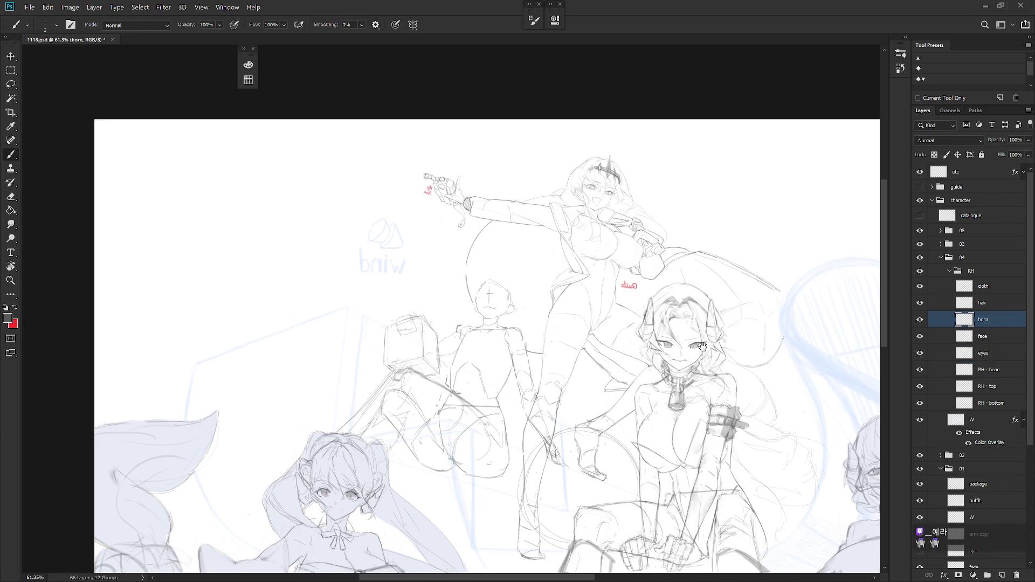
pyautogui.scroll(3, 693, 291)
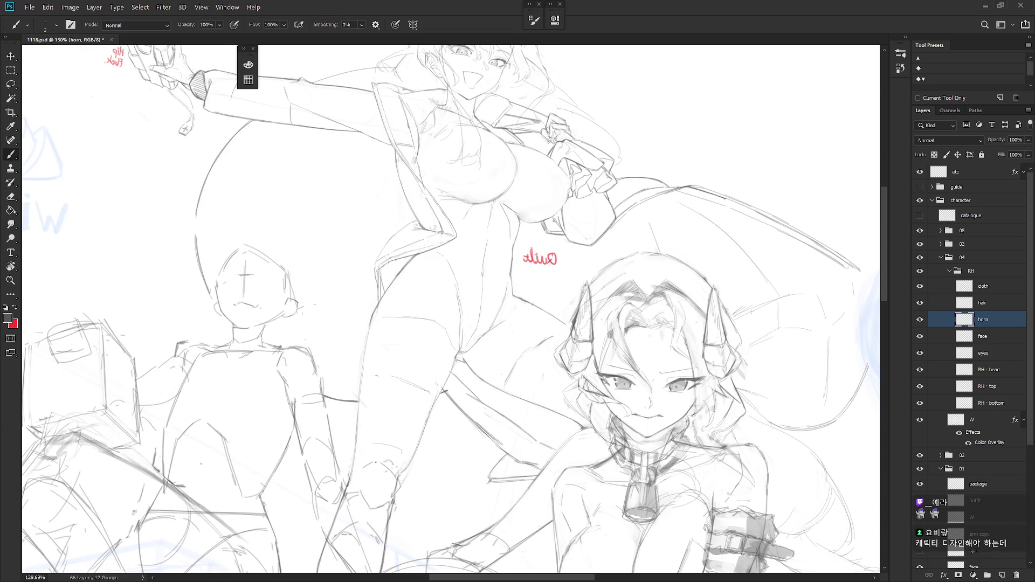
pyautogui.hscroll(2, 810, 374)
pyautogui.hotkey('alt', ']')
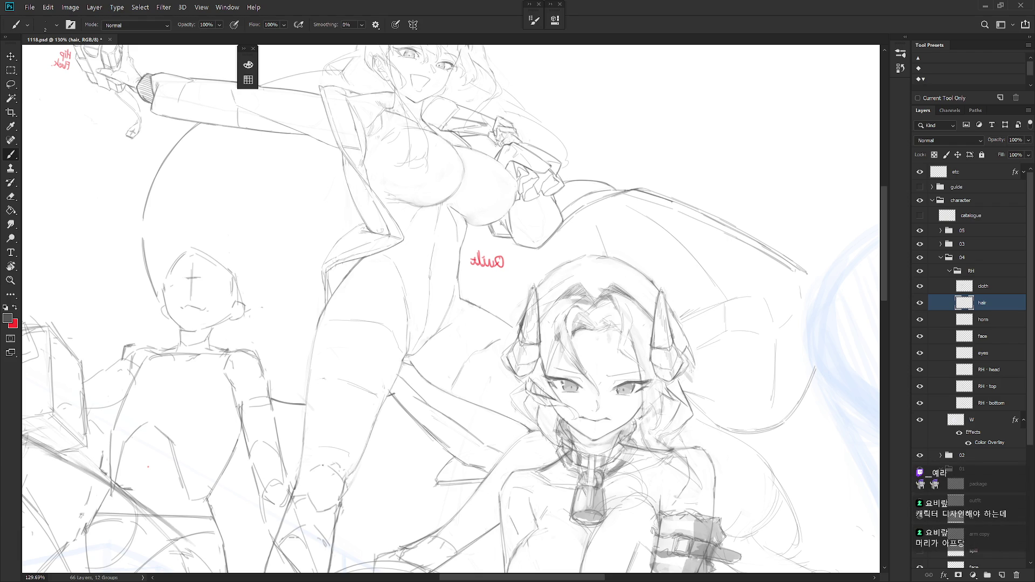
pyautogui.click(1004, 324)
pyautogui.press('l')
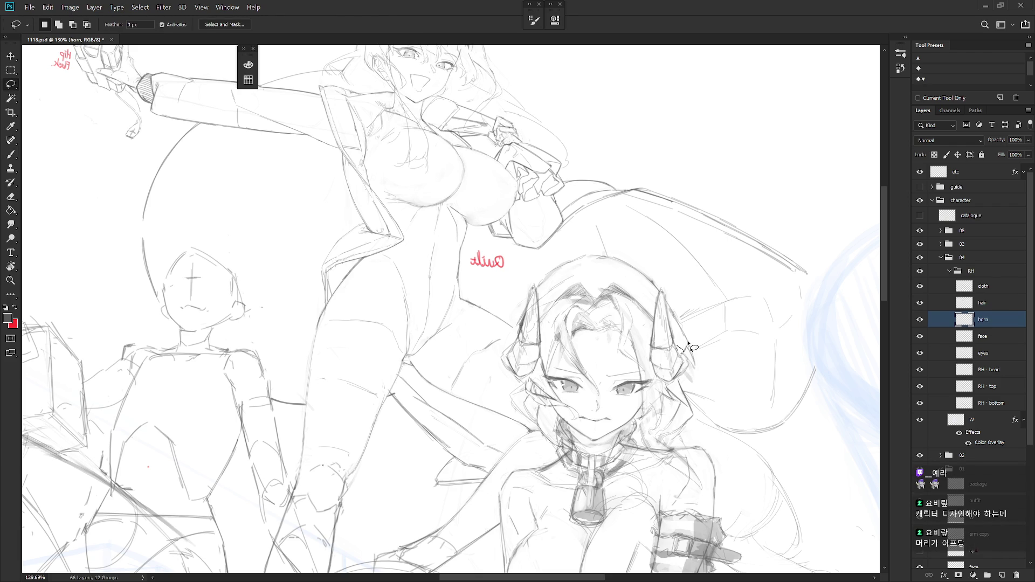
pyautogui.scroll(-2, 701, 426)
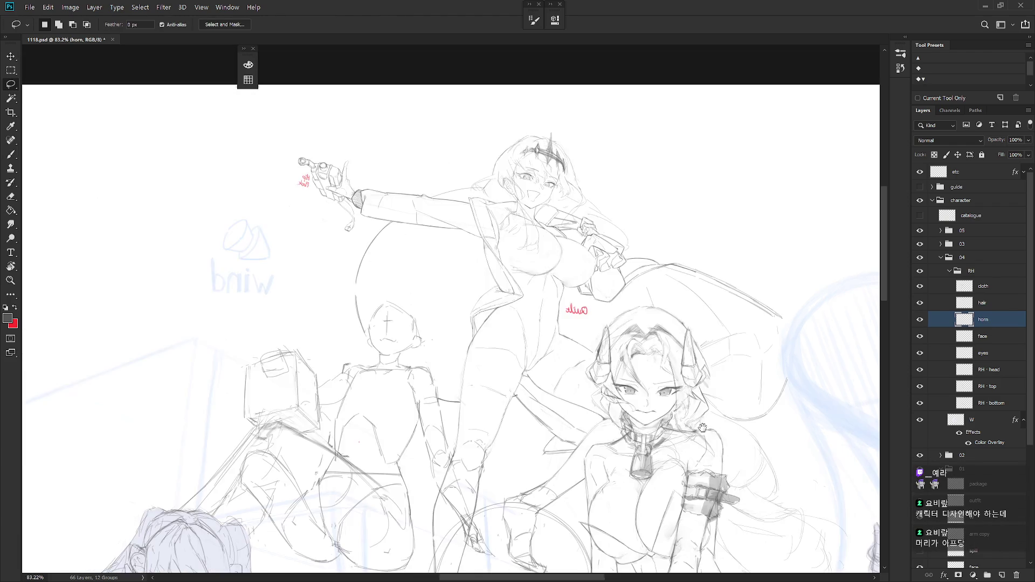
pyautogui.press('h')
pyautogui.moveTo(559, 418); pyautogui.dragTo(669, 410)
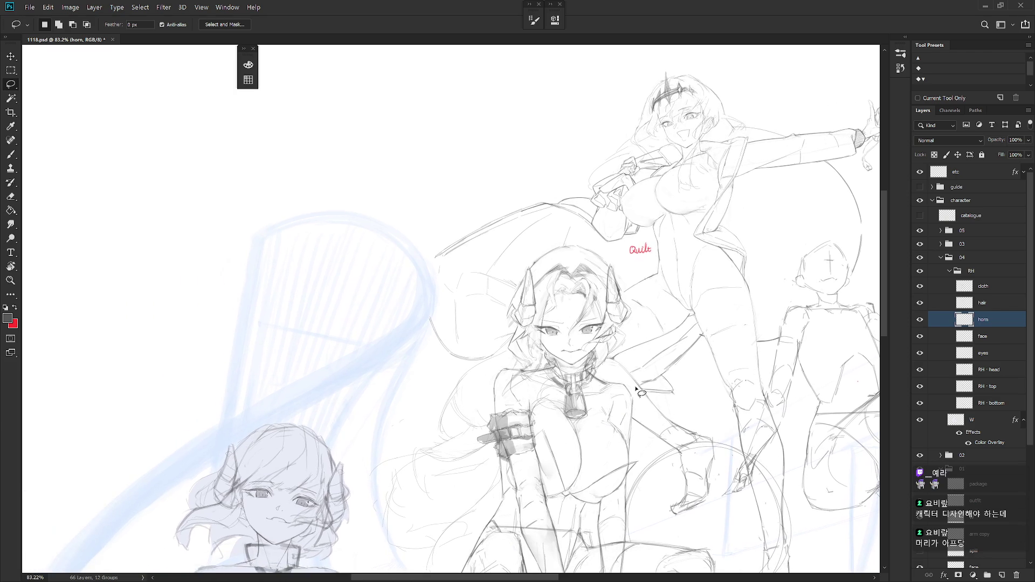
pyautogui.scroll(4, 491, 283)
pyautogui.hotkey('alt', ']')
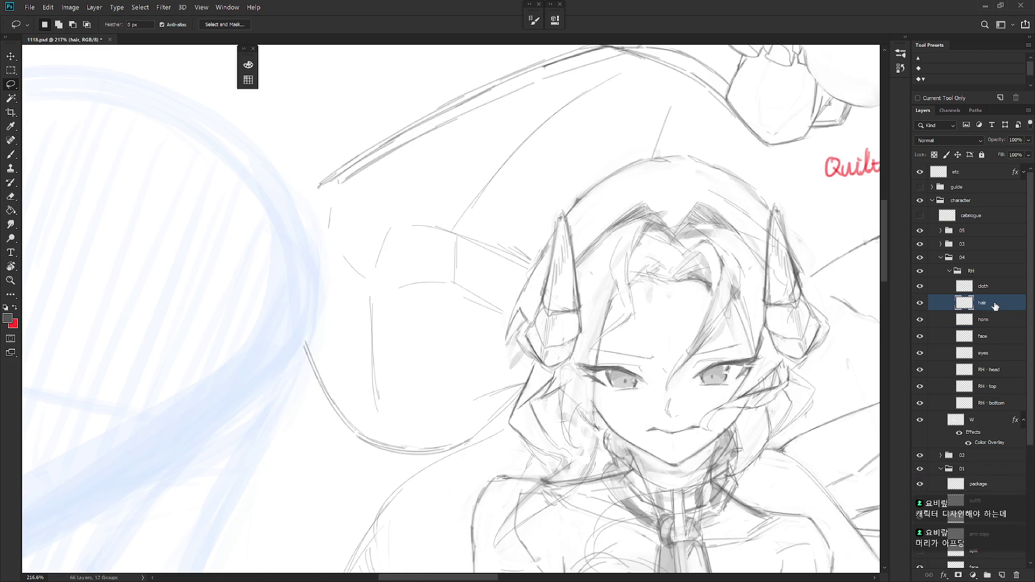
pyautogui.press('b')
pyautogui.moveTo(504, 342); pyautogui.dragTo(522, 351)
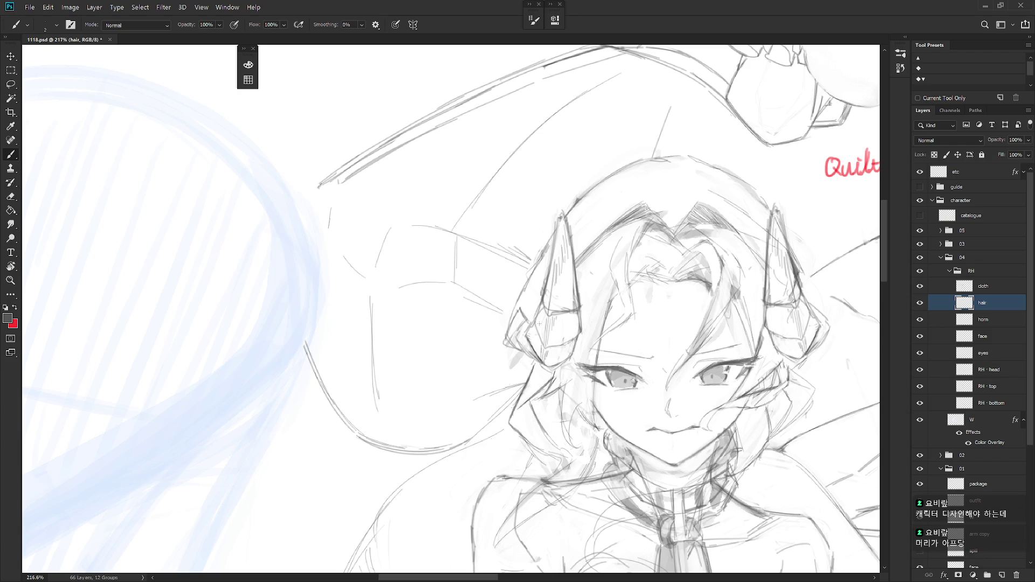
# Lasso-adjust a small patch below the left horn, then deselect
pyautogui.press('l')
pyautogui.moveTo(512, 330); pyautogui.dragTo(524, 354)
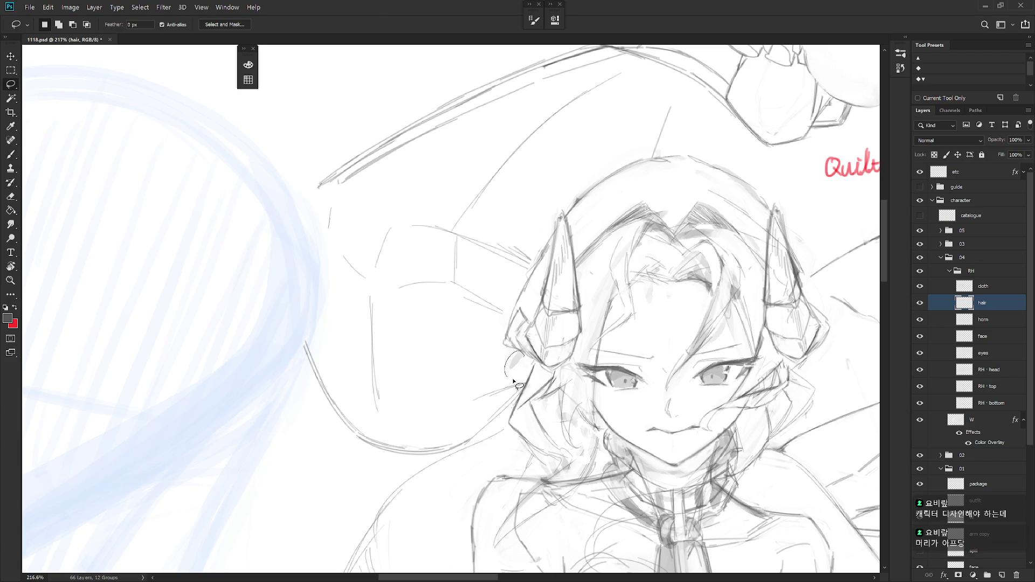
pyautogui.hotkey('ctrl', 'd')
pyautogui.scroll(-3, 584, 363)
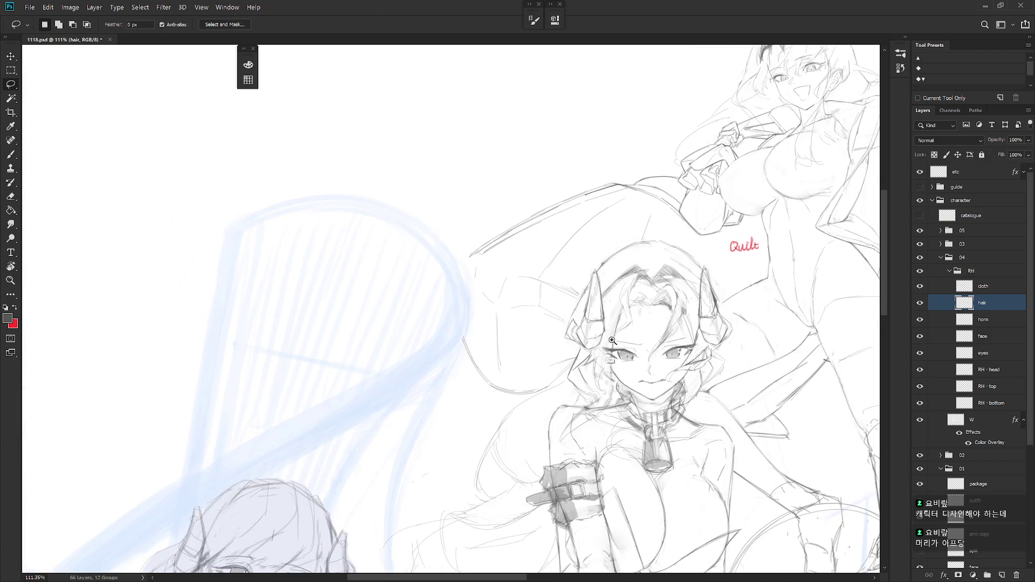
pyautogui.press('b')
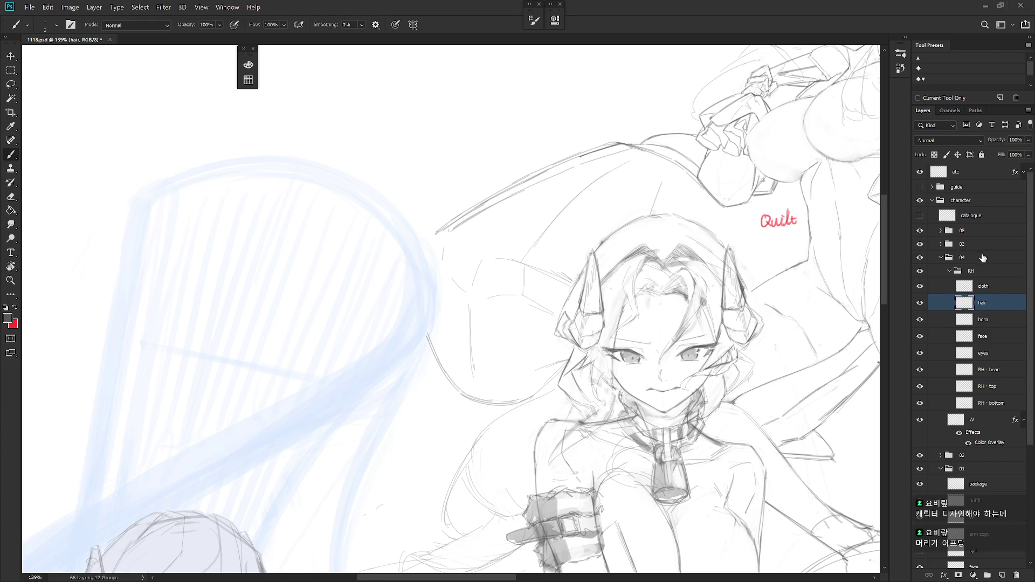
# Hide group 01, turn off the W layer's colour overlay, and select W
pyautogui.click(920, 469)
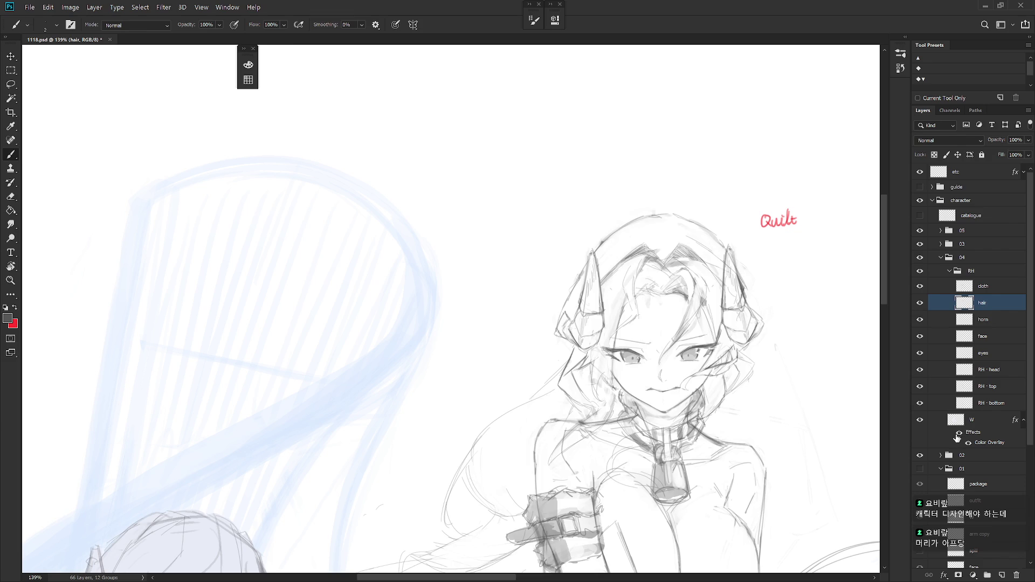
pyautogui.click(959, 433)
pyautogui.click(989, 426)
# Lasso the W silhouette above the left horn at the hood top and delete it
pyautogui.moveTo(577, 326); pyautogui.dragTo(555, 340)
pyautogui.press('l')
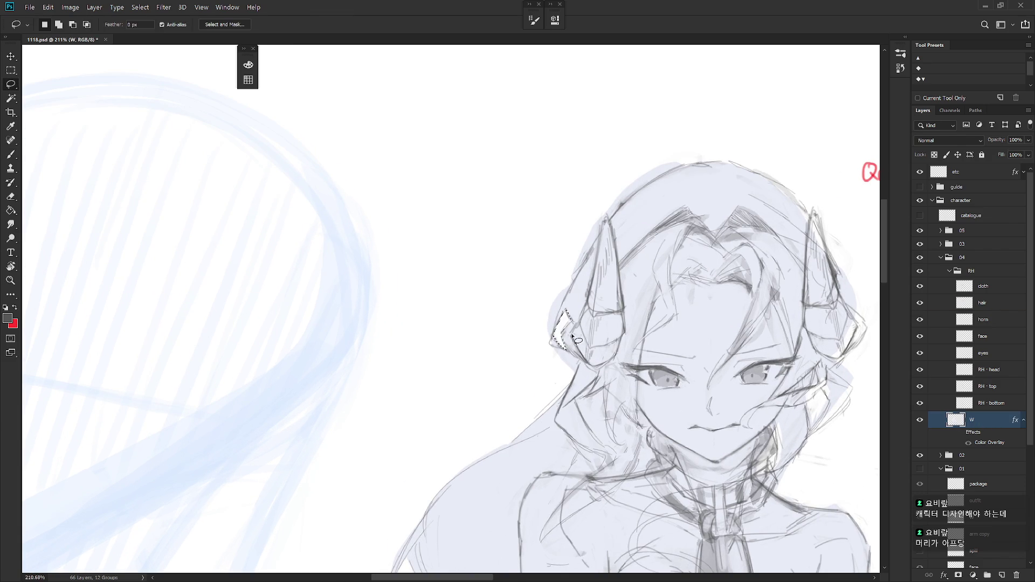
pyautogui.moveTo(570, 279)
pyautogui.mouseDown()
pyautogui.moveTo(550, 341)
pyautogui.moveTo(581, 247)
pyautogui.mouseUp()
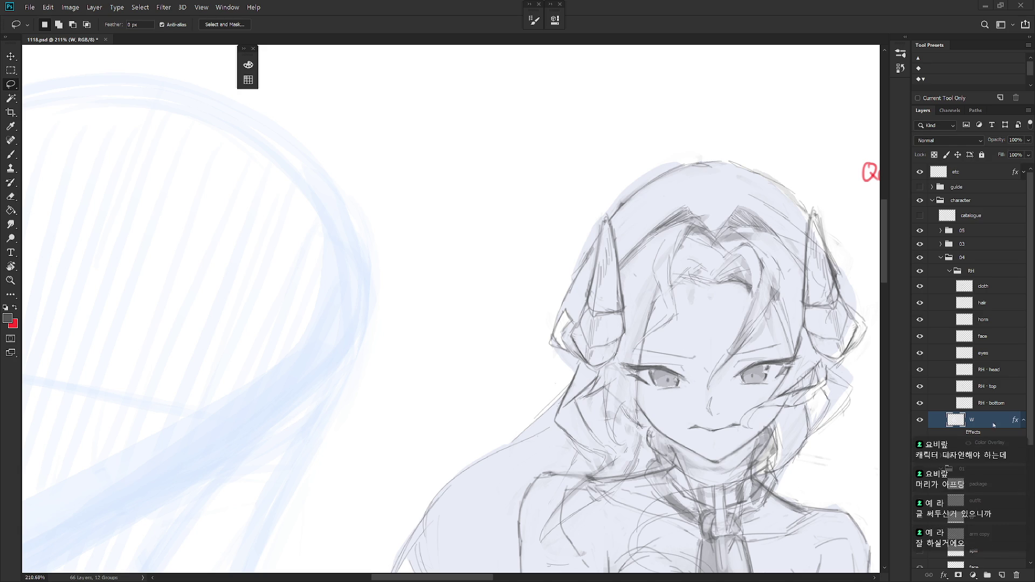
pyautogui.moveTo(603, 215)
pyautogui.mouseDown()
pyautogui.moveTo(586, 263)
pyautogui.moveTo(582, 225)
pyautogui.mouseUp()
pyautogui.moveTo(641, 186)
pyautogui.mouseDown()
pyautogui.moveTo(582, 293)
pyautogui.moveTo(560, 291)
pyautogui.moveTo(638, 229)
pyautogui.moveTo(623, 251)
pyautogui.moveTo(576, 284)
pyautogui.mouseUp()
pyautogui.press('Delete')
pyautogui.hotkey('ctrl', 'd')
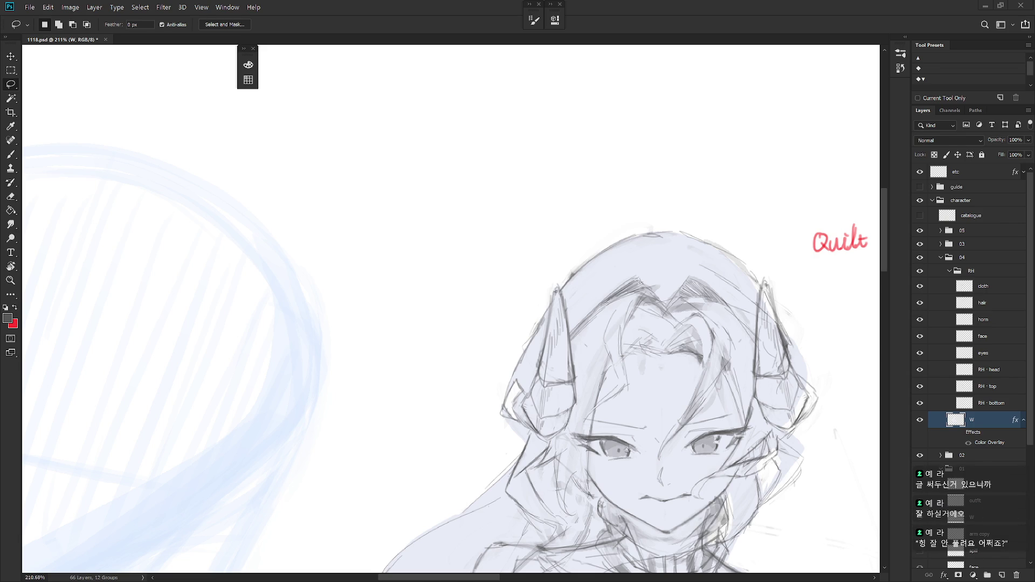
pyautogui.moveTo(747, 494)
pyautogui.mouseDown()
pyautogui.moveTo(646, 468)
pyautogui.moveTo(687, 467)
pyautogui.mouseUp()
pyautogui.press('b')
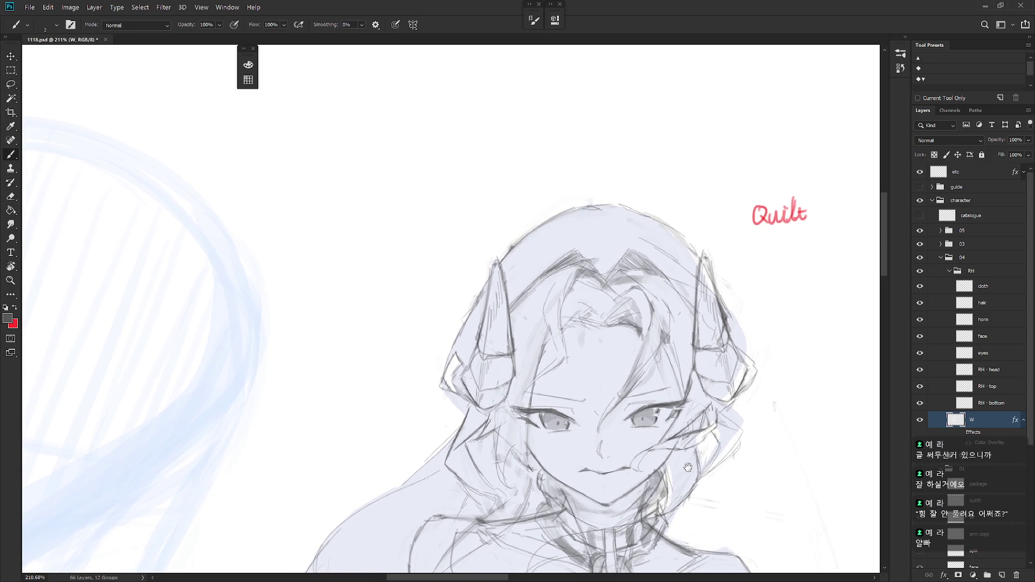
pyautogui.press('l')
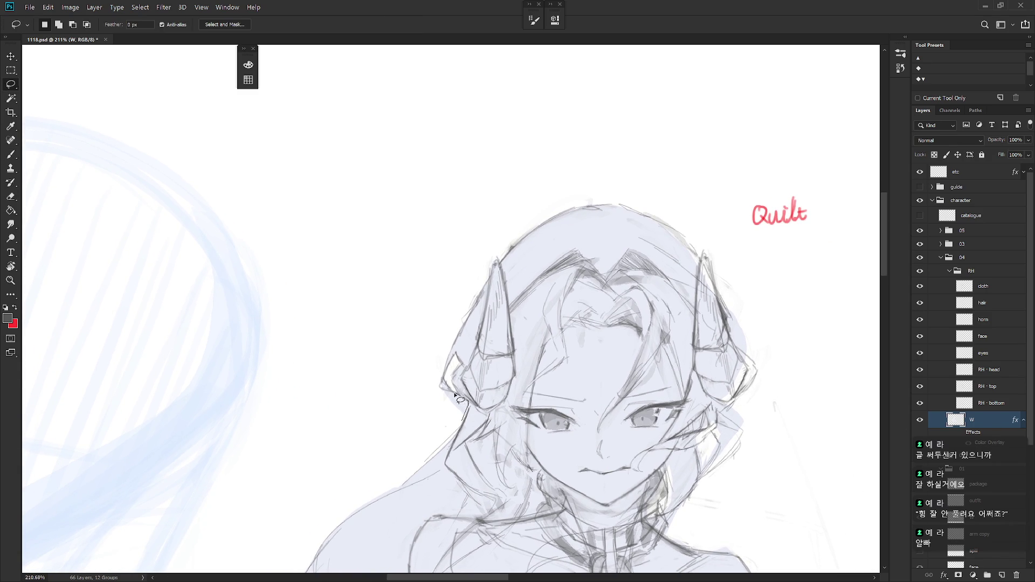
pyautogui.scroll(-5, 458, 399)
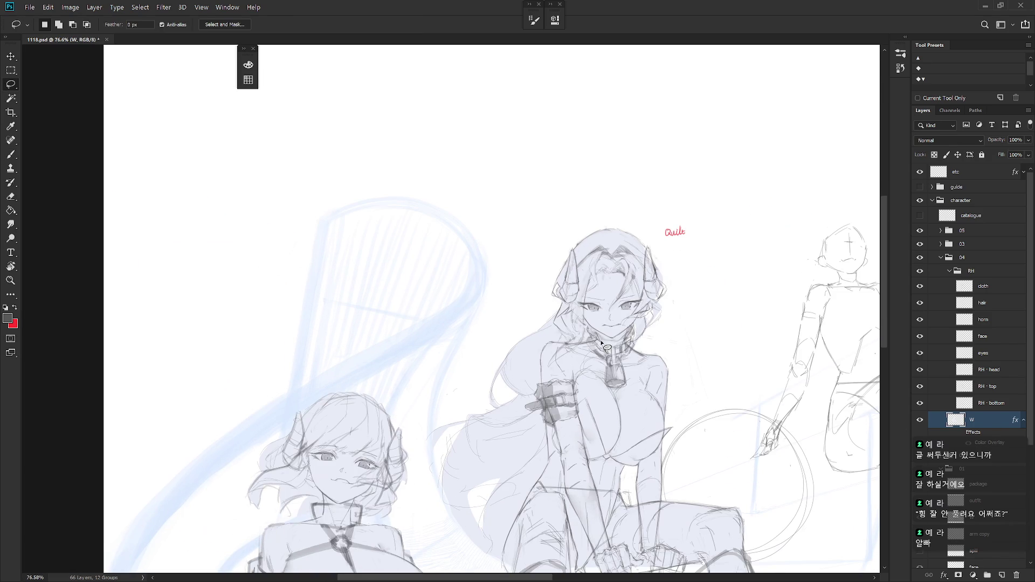
pyautogui.scroll(3, 569, 318)
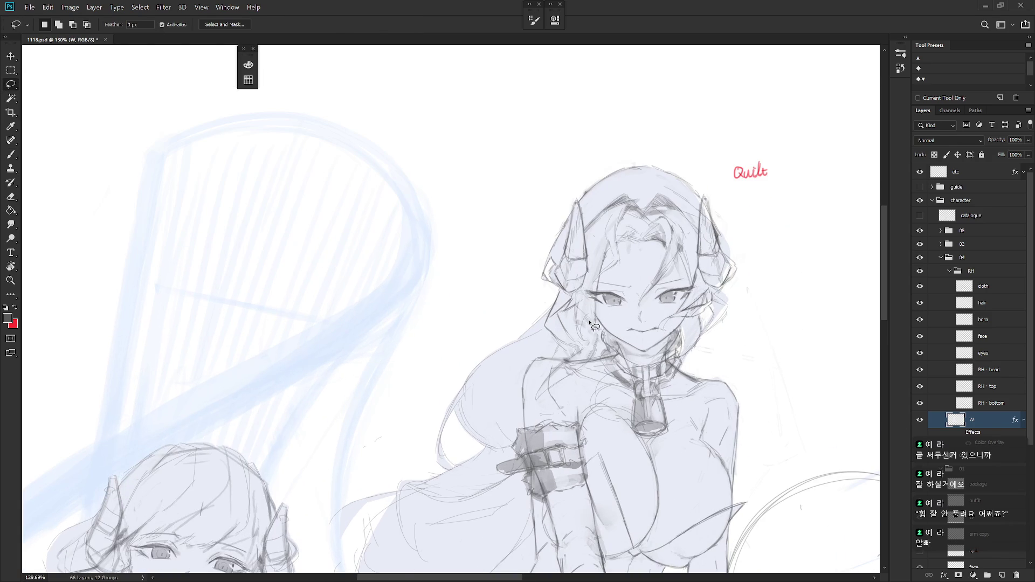
# Brush a darker stroke along the hair outline beside the girl's face on the hair layer
pyautogui.press('b')
pyautogui.click(1001, 305)
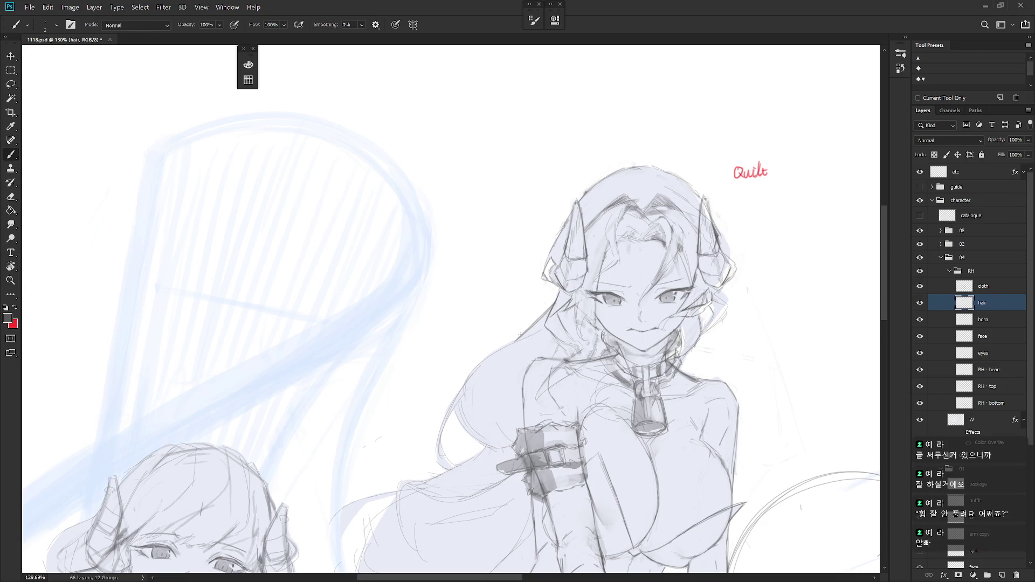
pyautogui.moveTo(532, 325); pyautogui.dragTo(516, 341)
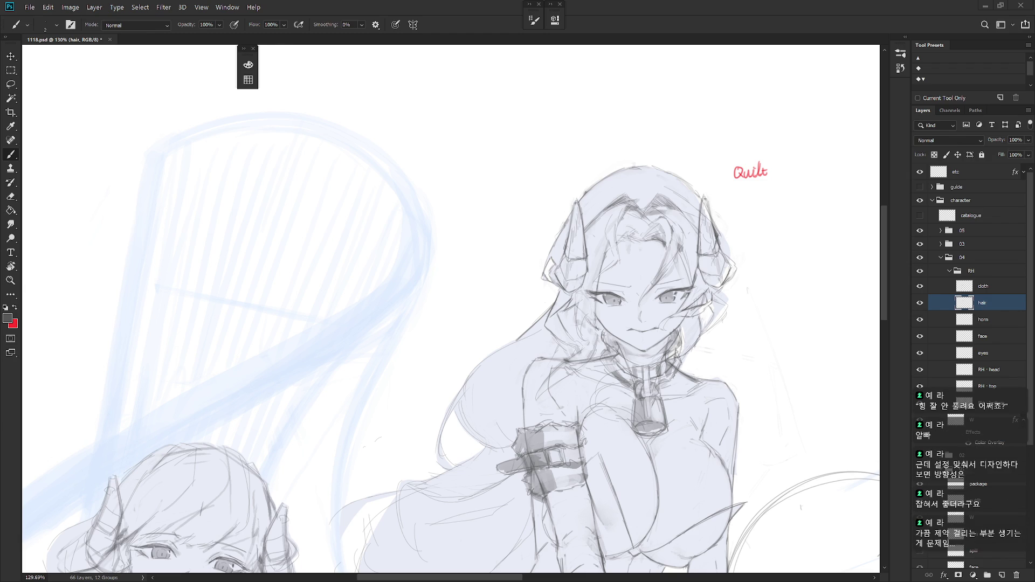
pyautogui.scroll(-2, 549, 258)
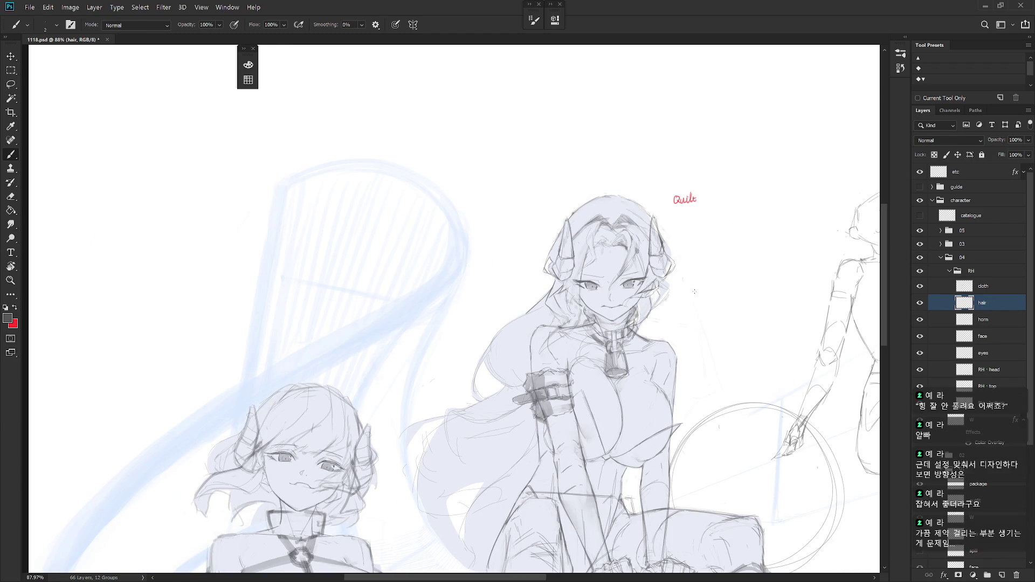
# Outline an area near the horn on the W layer and sample the horn sketch colour
pyautogui.press('l')
pyautogui.scroll(4, 680, 261)
pyautogui.moveTo(630, 243)
pyautogui.mouseDown()
pyautogui.moveTo(615, 253)
pyautogui.moveTo(652, 323)
pyautogui.mouseUp()
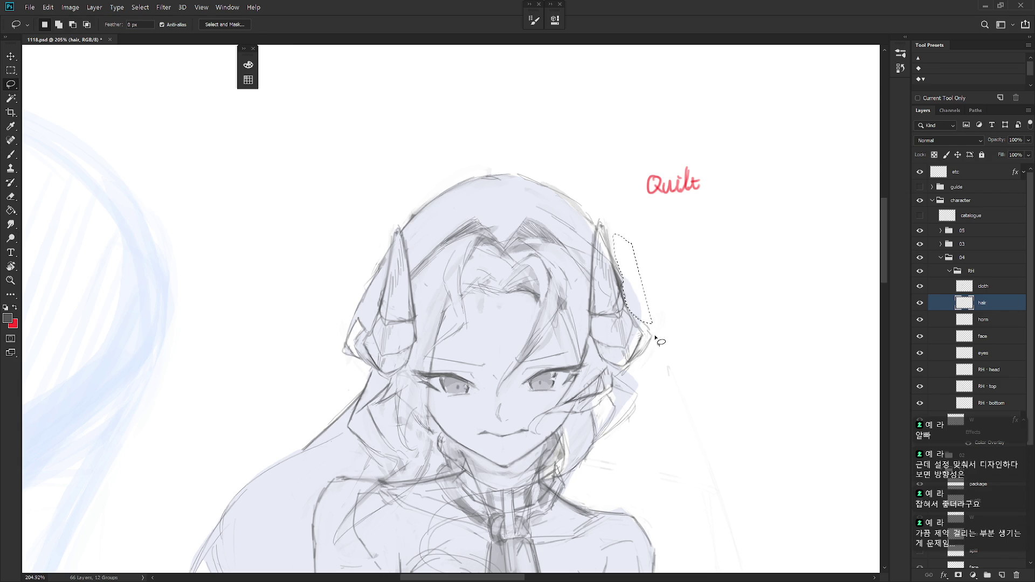
pyautogui.keyDown('ctrl'); pyautogui.click(659, 401); pyautogui.keyUp('ctrl')
pyautogui.hotkey('ctrl', 'd')
pyautogui.press('b')
pyautogui.keyDown('alt'); pyautogui.click(617, 352); pyautogui.keyUp('alt')
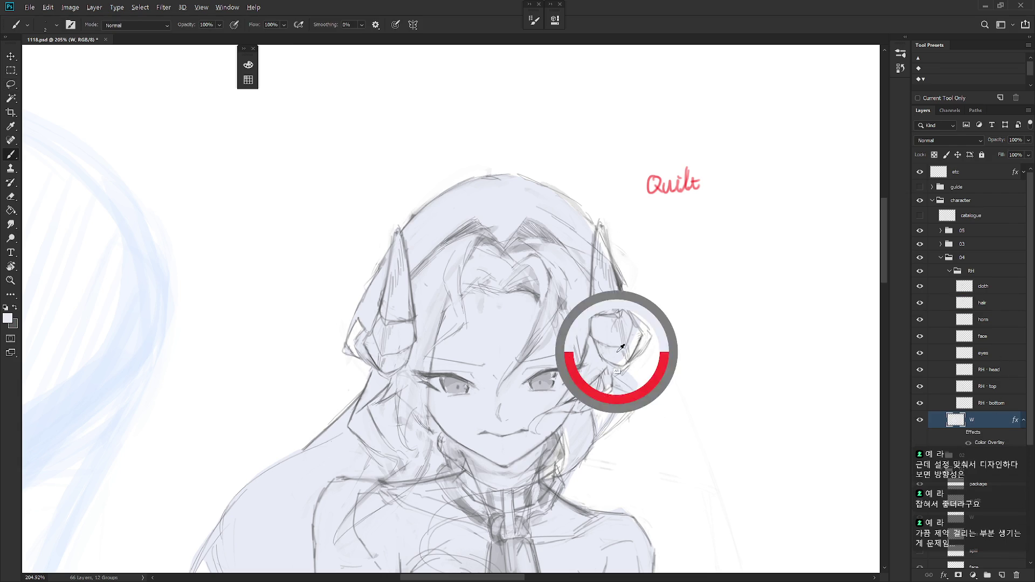
# Select the horn tip and nearby hair strand and cut their strokes, then undo the cut
pyautogui.press('l')
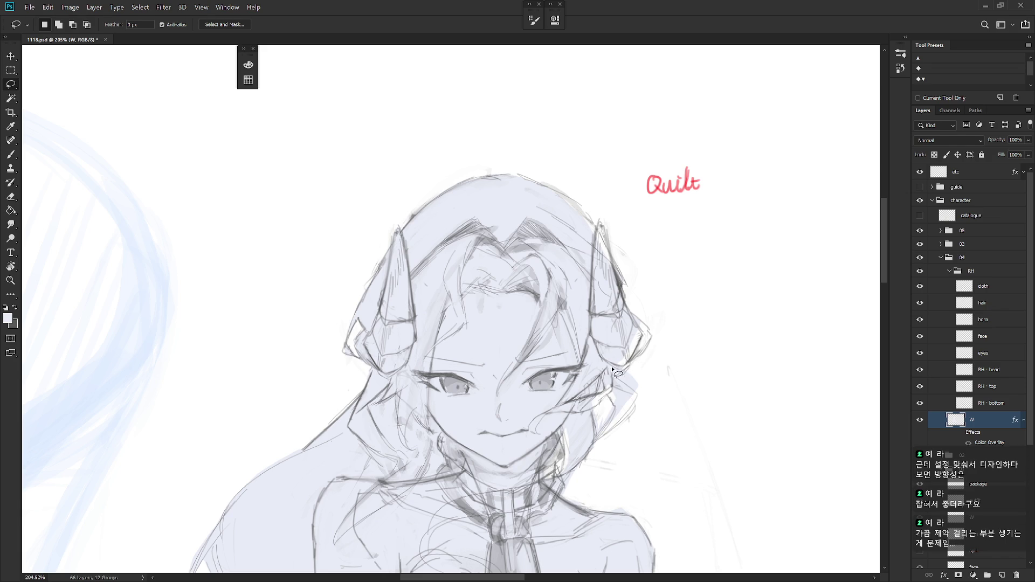
pyautogui.moveTo(631, 364)
pyautogui.mouseDown()
pyautogui.moveTo(653, 346)
pyautogui.moveTo(644, 324)
pyautogui.moveTo(606, 342)
pyautogui.moveTo(600, 371)
pyautogui.mouseUp()
pyautogui.hotkey('ctrl', 'd')
pyautogui.moveTo(612, 398); pyautogui.dragTo(631, 367)
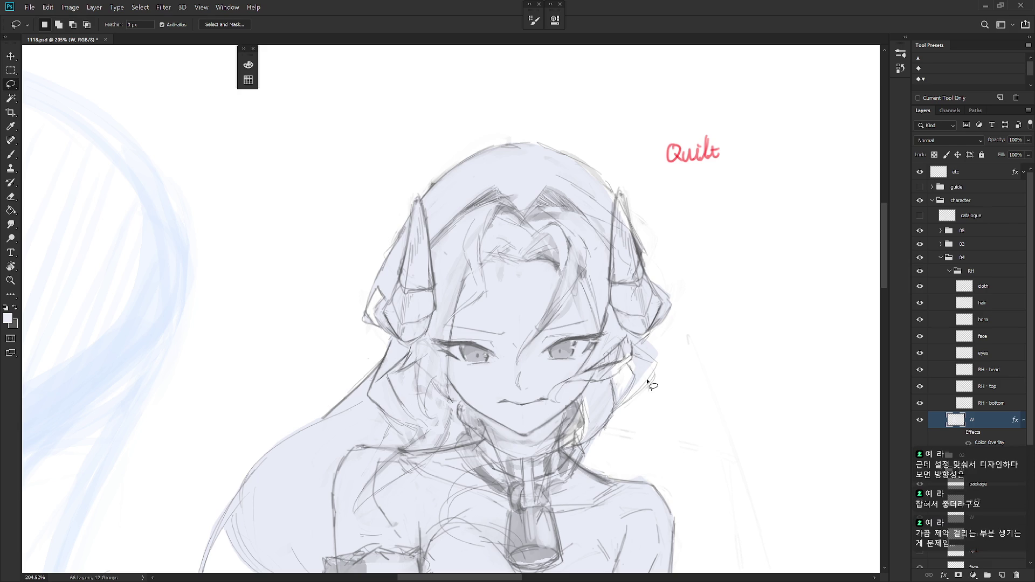
pyautogui.moveTo(611, 411)
pyautogui.mouseDown()
pyautogui.moveTo(654, 384)
pyautogui.moveTo(656, 360)
pyautogui.moveTo(628, 346)
pyautogui.moveTo(636, 377)
pyautogui.mouseUp()
pyautogui.hotkey('ctrl', 'x')
pyautogui.hotkey('ctrl', 'z')
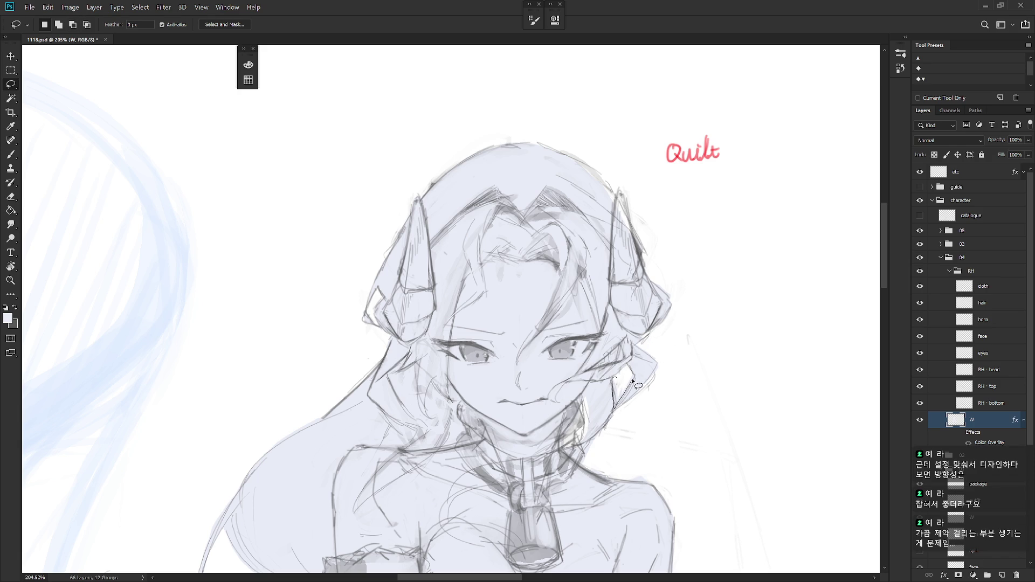
# Flip the whole drawing horizontally to check the horned girl
pyautogui.moveTo(581, 390)
pyautogui.mouseDown()
pyautogui.moveTo(589, 444)
pyautogui.moveTo(583, 393)
pyautogui.mouseUp()
pyautogui.scroll(-8, 620, 389)
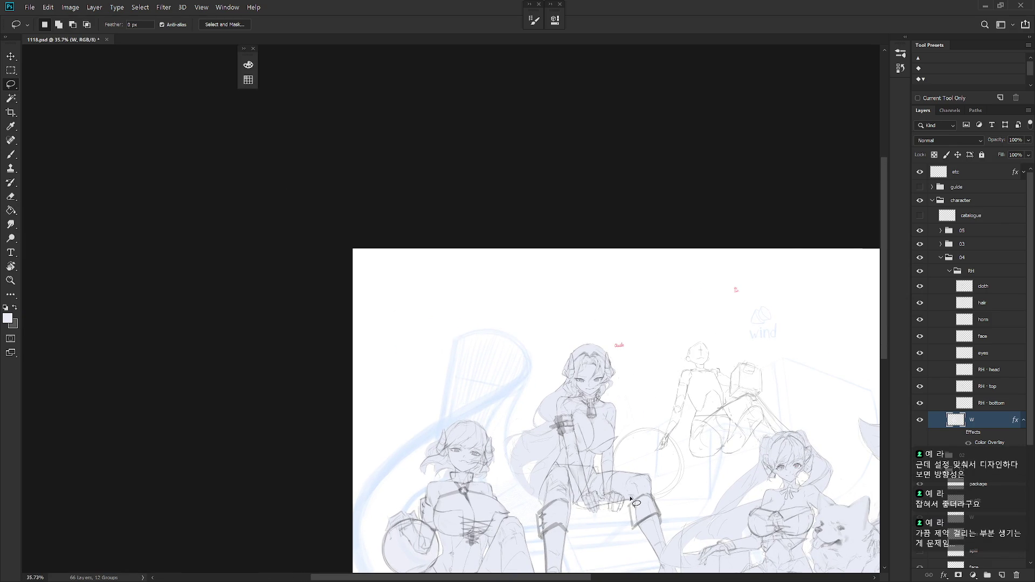
pyautogui.hotkey('ctrl', 'shift', 'h')
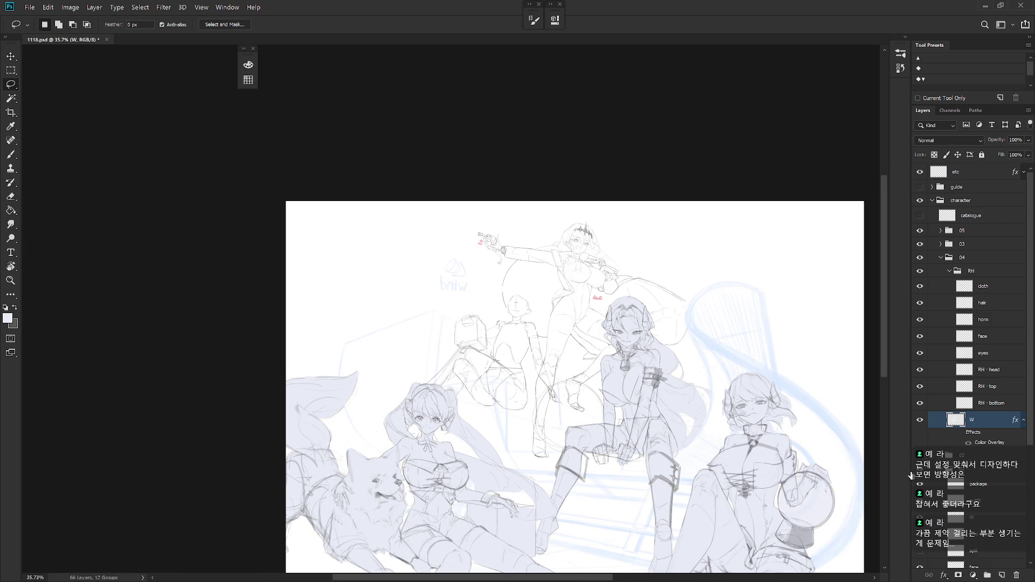
pyautogui.scroll(5, 645, 340)
pyautogui.press('b')
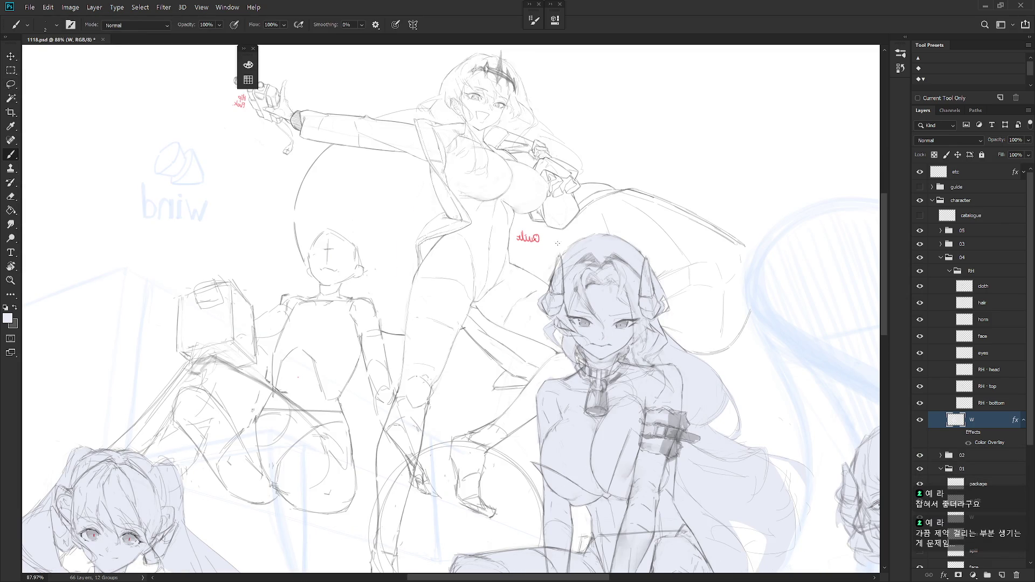
# Lasso a strip along the horned girl's hair edge and clear the selection
pyautogui.press('l')
pyautogui.moveTo(576, 243)
pyautogui.mouseDown()
pyautogui.moveTo(557, 269)
pyautogui.moveTo(585, 279)
pyautogui.mouseUp()
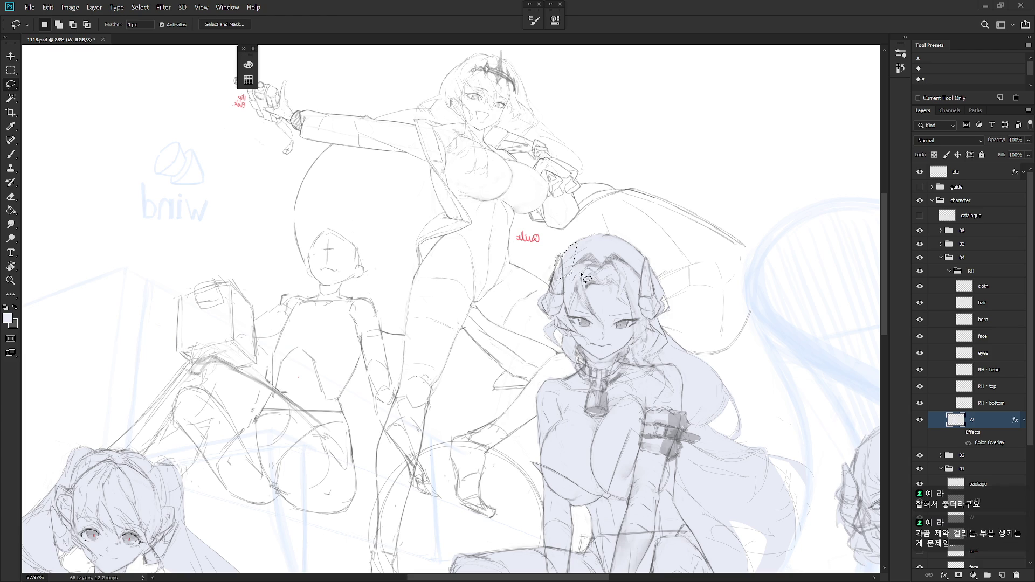
pyautogui.click(581, 275)
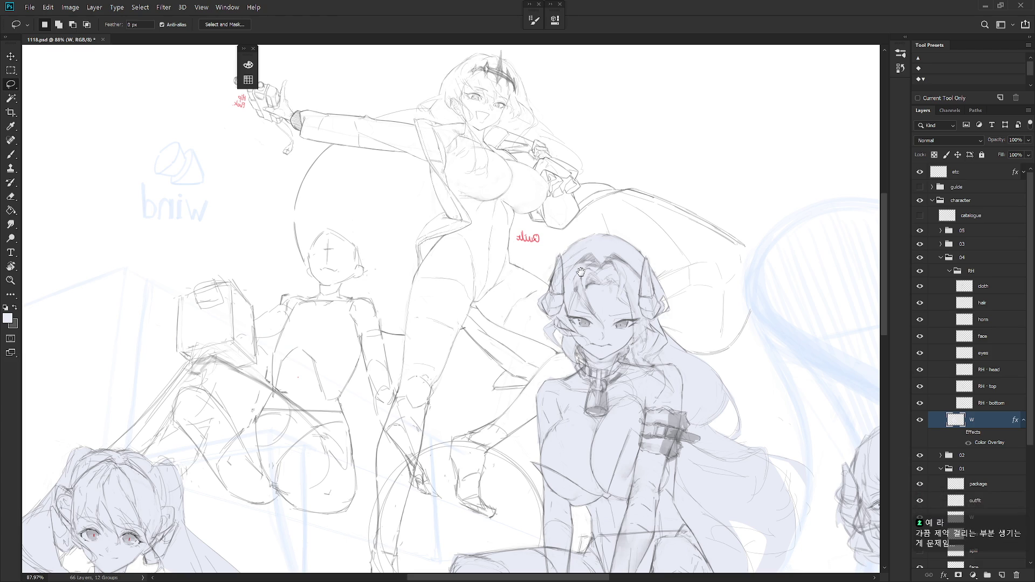
pyautogui.scroll(-5, 583, 276)
pyautogui.press('b')
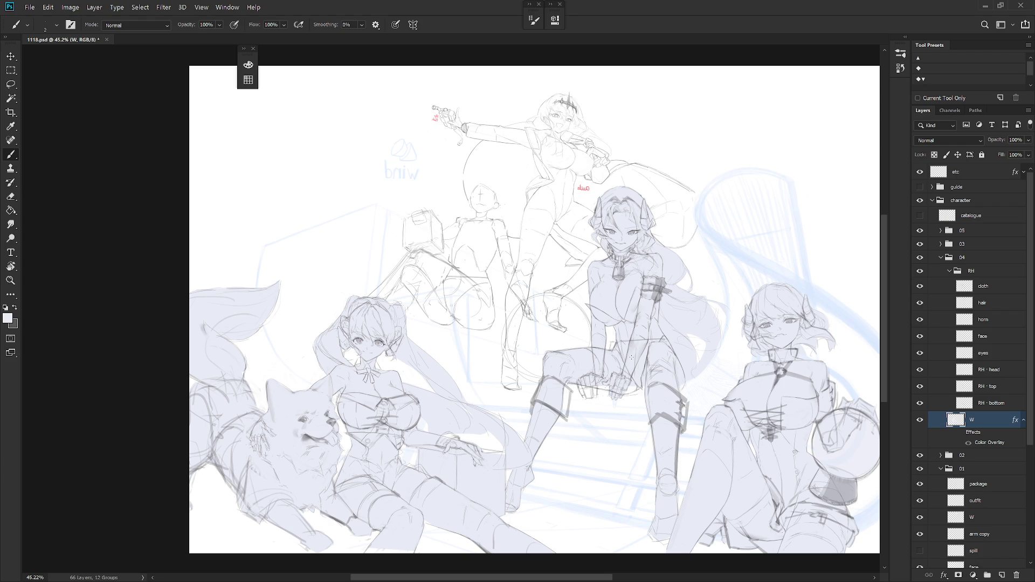
# Create a layer named RH · clr above the RH group and set it to Multiply
pyautogui.click(982, 272)
pyautogui.hotkey('ctrl', 'shift', 'n')
pyautogui.write('RH · clr')
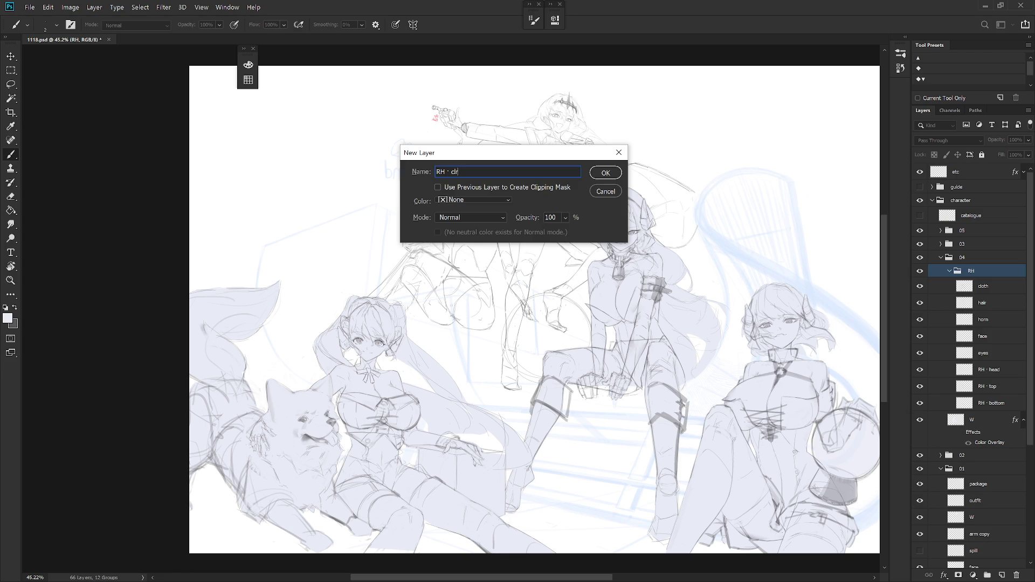
pyautogui.press('Return')
pyautogui.moveTo(991, 286)
pyautogui.mouseDown()
pyautogui.moveTo(989, 268)
pyautogui.moveTo(1005, 279)
pyautogui.mouseUp()
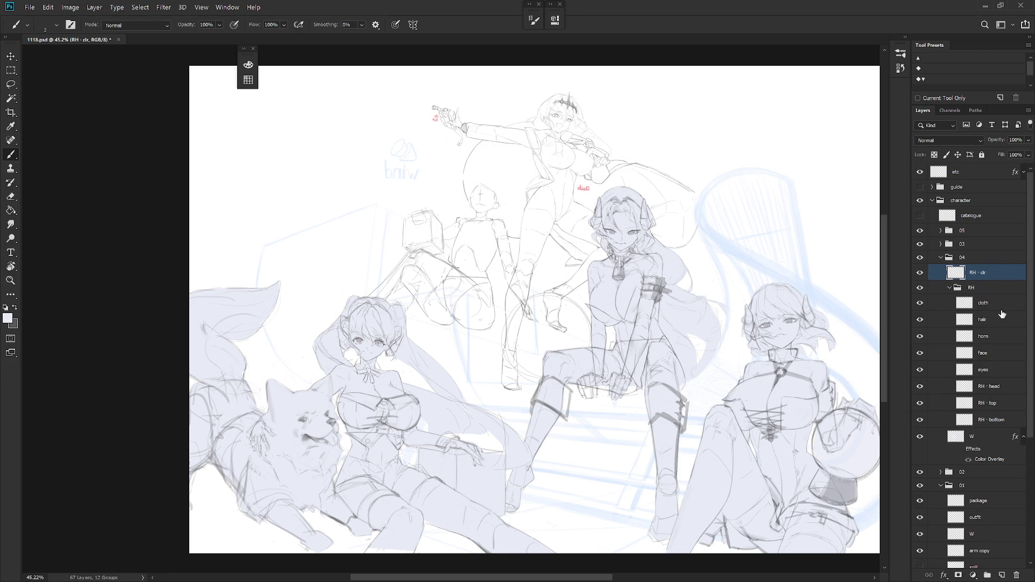
pyautogui.click(950, 288)
pyautogui.click(949, 140)
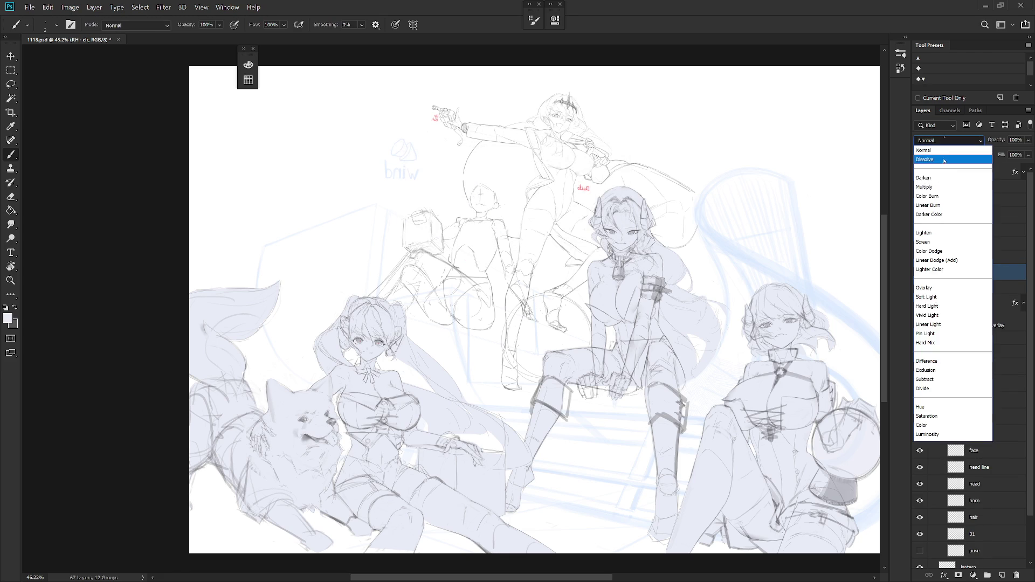
pyautogui.click(941, 183)
# Inspect the W layer overlay and groups 05 and 03, then select the RH clr layer
pyautogui.click(960, 316)
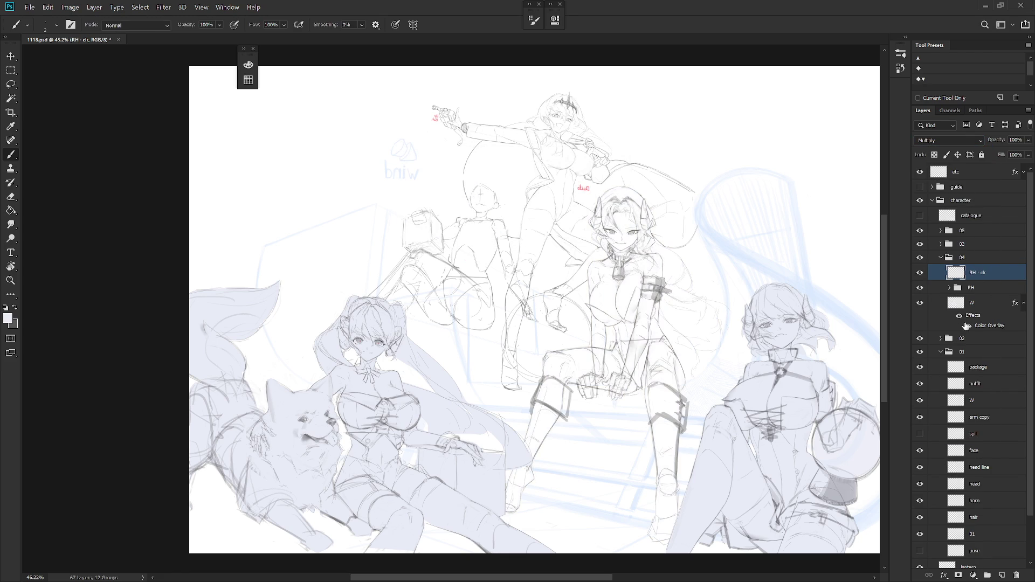
pyautogui.click(959, 317)
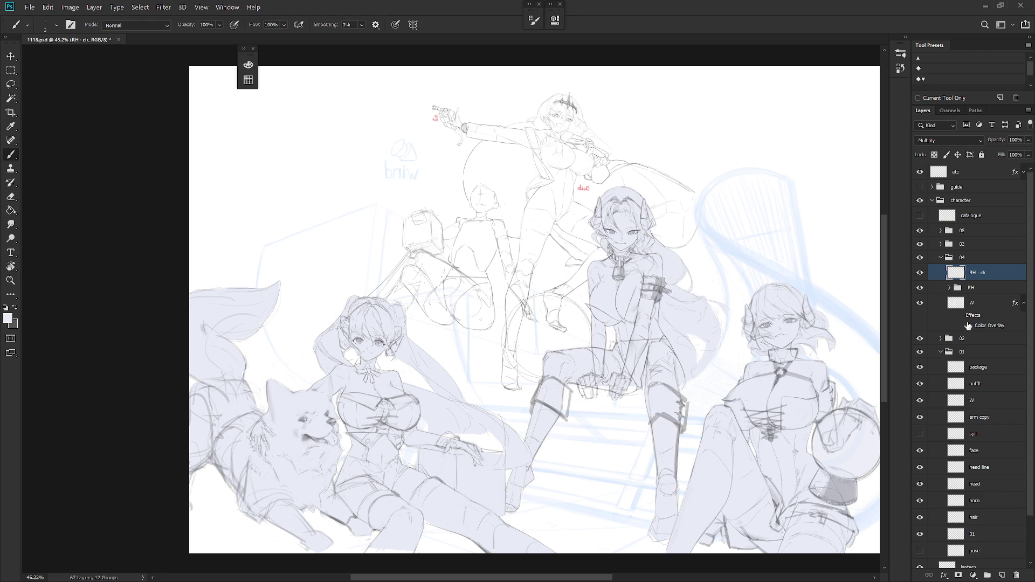
pyautogui.click(941, 231)
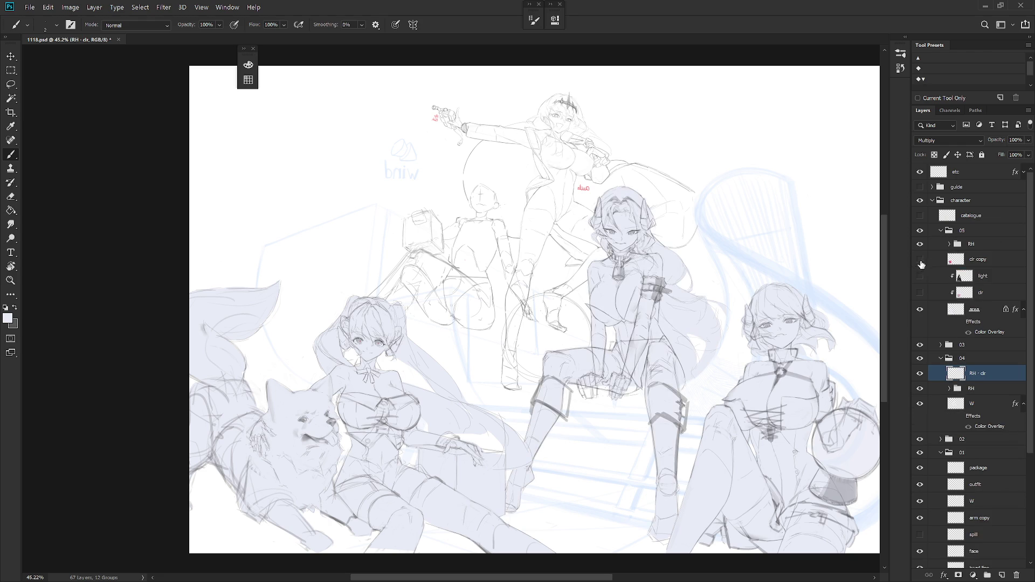
pyautogui.click(906, 36)
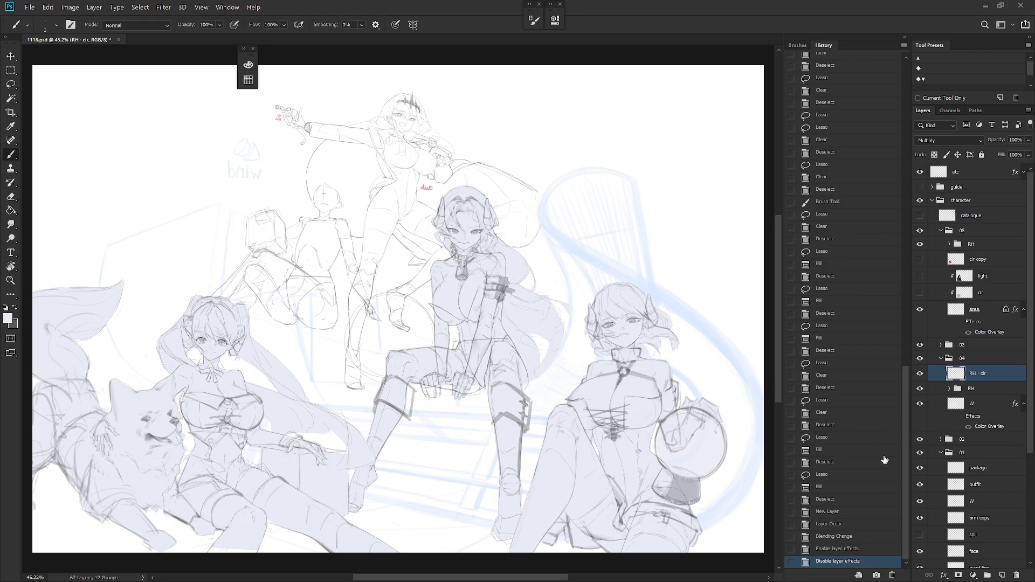
pyautogui.click(905, 37)
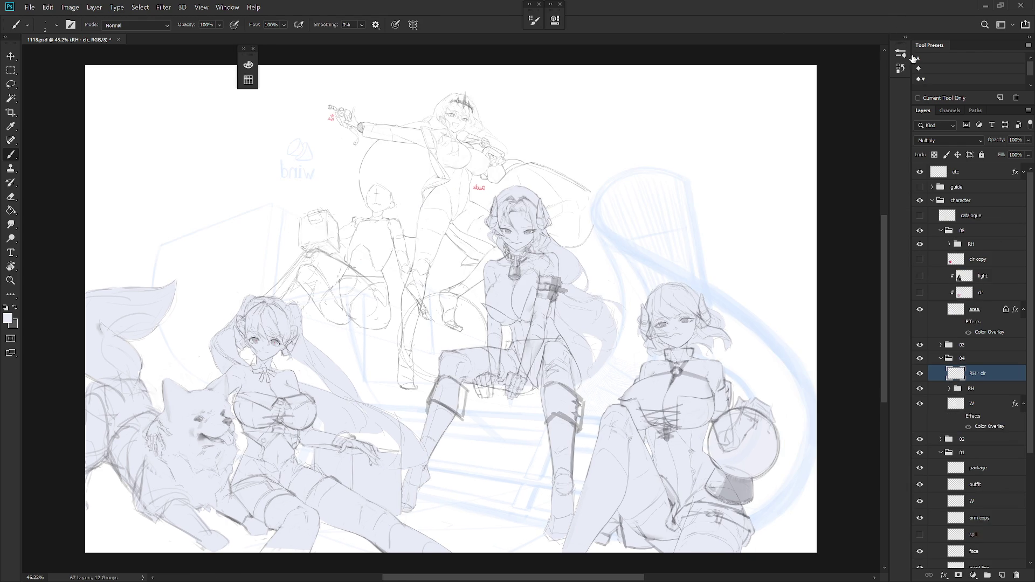
pyautogui.click(941, 231)
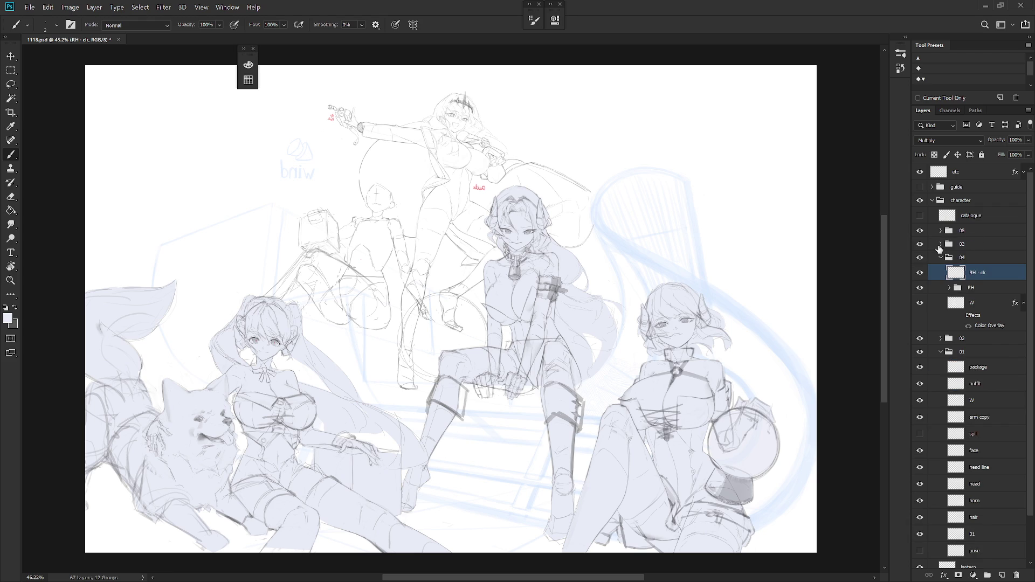
pyautogui.click(941, 244)
pyautogui.click(980, 275)
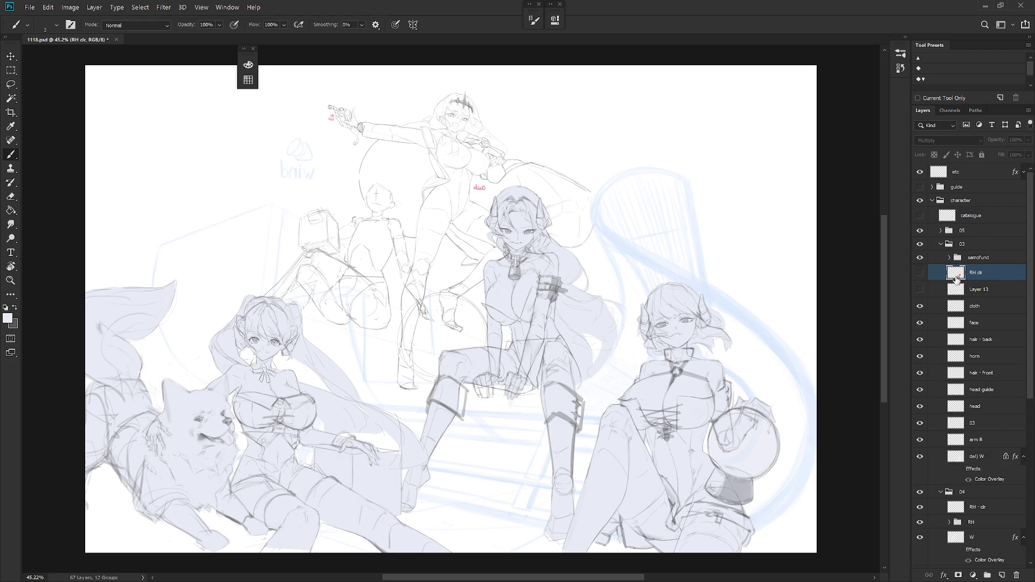
# Sample the light pink skin colour and choose the Hard_set03 brush on RH · clr
pyautogui.keyDown('alt'); pyautogui.click(280, 390); pyautogui.keyUp('alt')
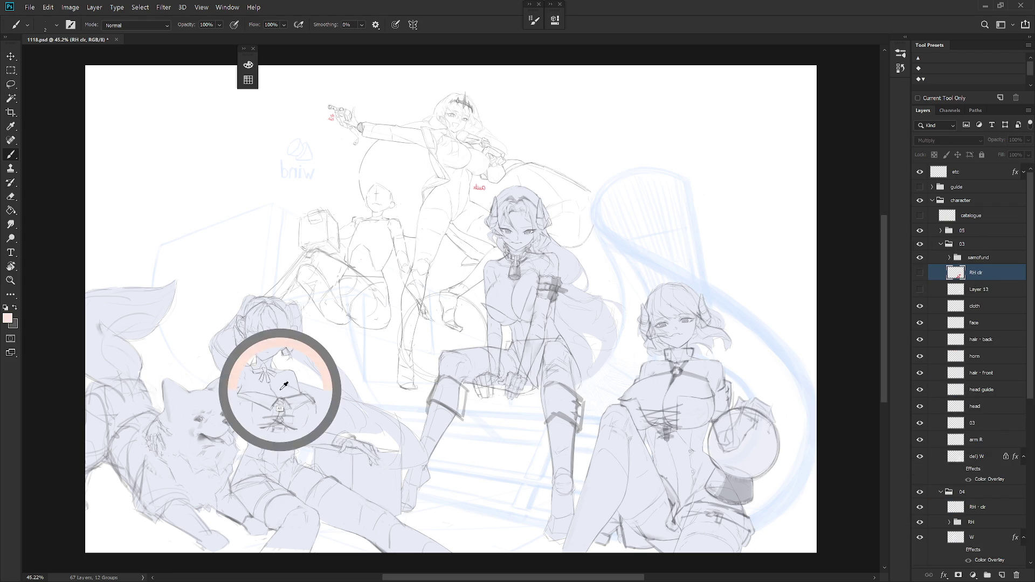
pyautogui.click(992, 463)
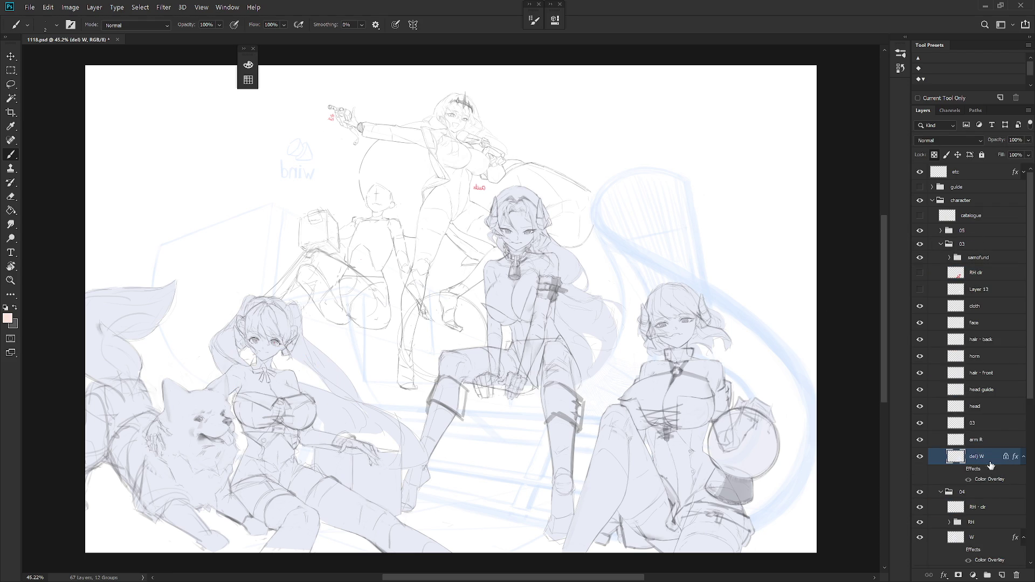
pyautogui.click(979, 505)
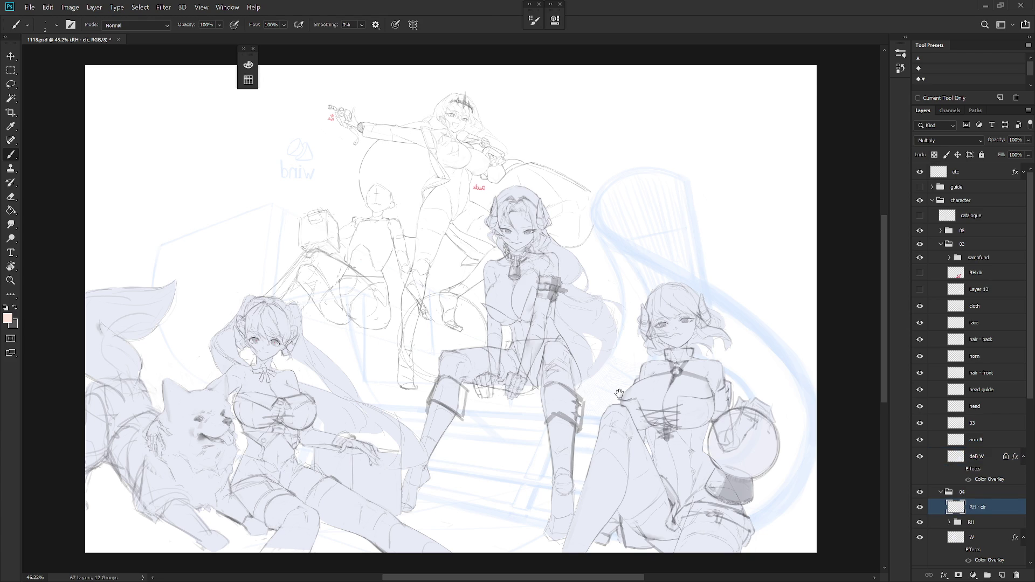
pyautogui.scroll(5, 565, 249)
pyautogui.rightClick(567, 250)
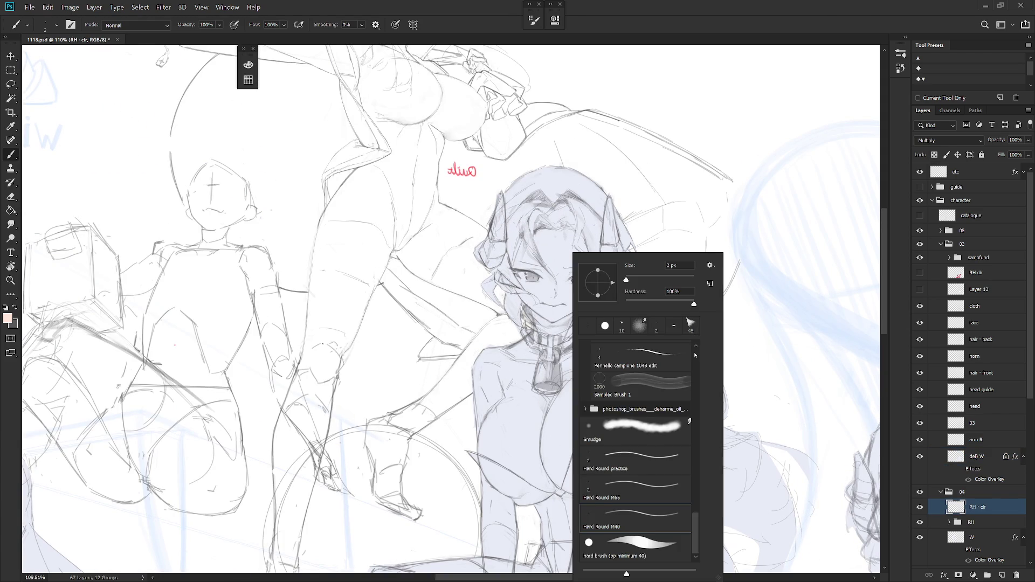
pyautogui.scroll(10, 665, 469)
pyautogui.click(659, 536)
# Lasso the middle girl's face, forehead and jaw and fill them with light pink
pyautogui.press('l')
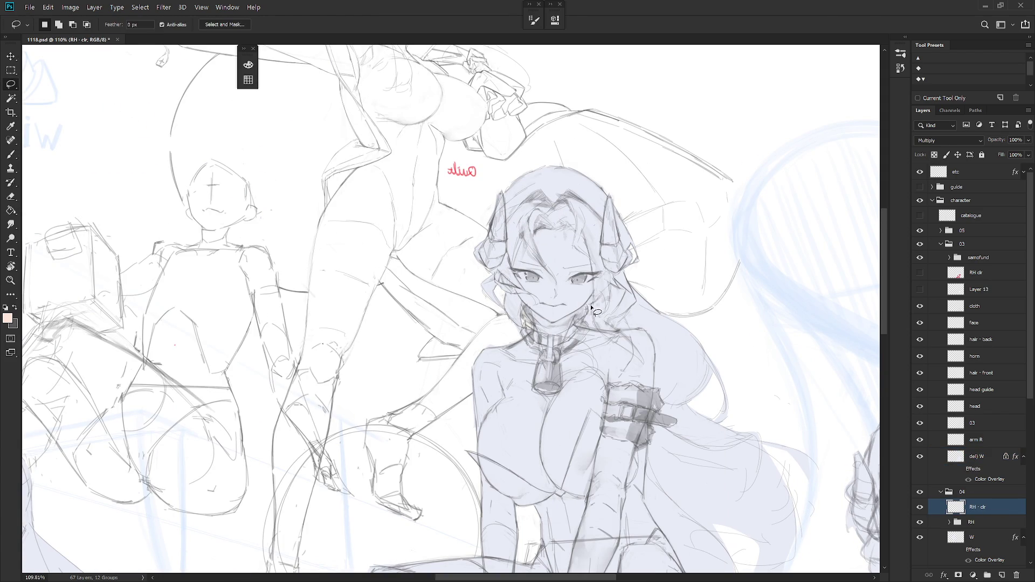
pyautogui.moveTo(584, 331); pyautogui.dragTo(586, 347)
pyautogui.moveTo(533, 324)
pyautogui.mouseDown()
pyautogui.moveTo(539, 339)
pyautogui.moveTo(571, 341)
pyautogui.moveTo(599, 313)
pyautogui.moveTo(597, 286)
pyautogui.moveTo(562, 291)
pyautogui.moveTo(558, 317)
pyautogui.moveTo(535, 324)
pyautogui.moveTo(575, 337)
pyautogui.moveTo(600, 316)
pyautogui.moveTo(619, 269)
pyautogui.moveTo(600, 270)
pyautogui.moveTo(588, 302)
pyautogui.moveTo(593, 283)
pyautogui.mouseUp()
pyautogui.press('shift')
pyautogui.press('alt')
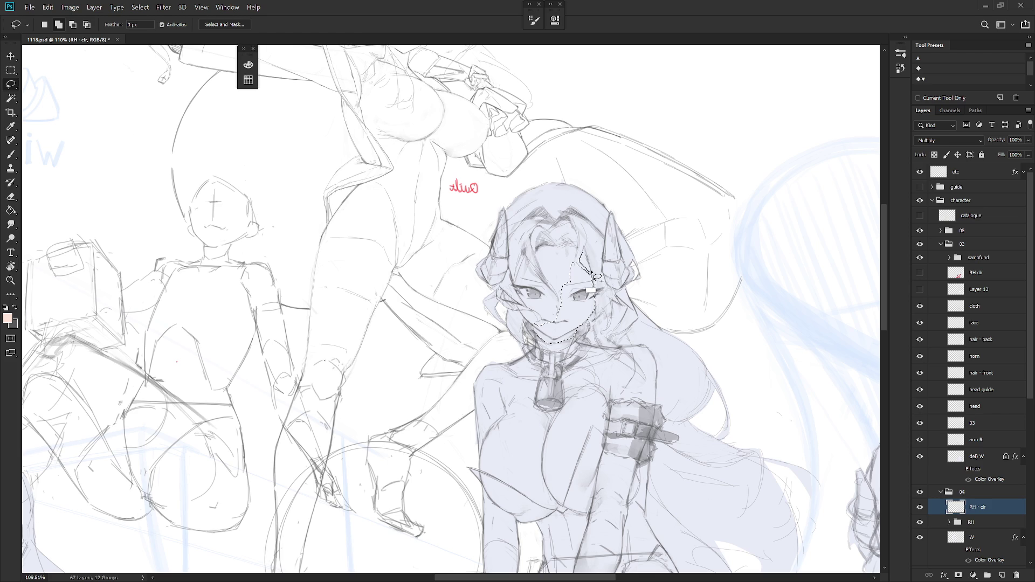
pyautogui.moveTo(586, 231)
pyautogui.mouseDown()
pyautogui.moveTo(580, 267)
pyautogui.moveTo(556, 254)
pyautogui.moveTo(561, 313)
pyautogui.moveTo(579, 274)
pyautogui.moveTo(563, 253)
pyautogui.moveTo(534, 254)
pyautogui.moveTo(562, 306)
pyautogui.moveTo(535, 265)
pyautogui.moveTo(518, 299)
pyautogui.moveTo(562, 337)
pyautogui.moveTo(555, 330)
pyautogui.mouseUp()
pyautogui.moveTo(532, 315)
pyautogui.mouseDown()
pyautogui.moveTo(521, 326)
pyautogui.moveTo(539, 351)
pyautogui.moveTo(535, 337)
pyautogui.mouseUp()
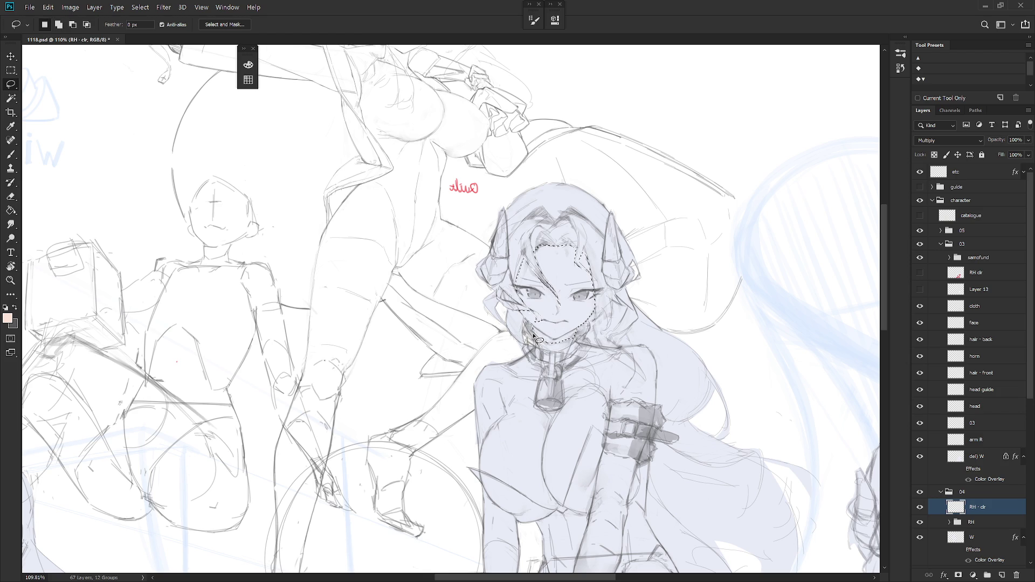
pyautogui.hotkey('alt', 'BackSpace')
pyautogui.hotkey('ctrl', 'd')
pyautogui.scroll(-5, 533, 338)
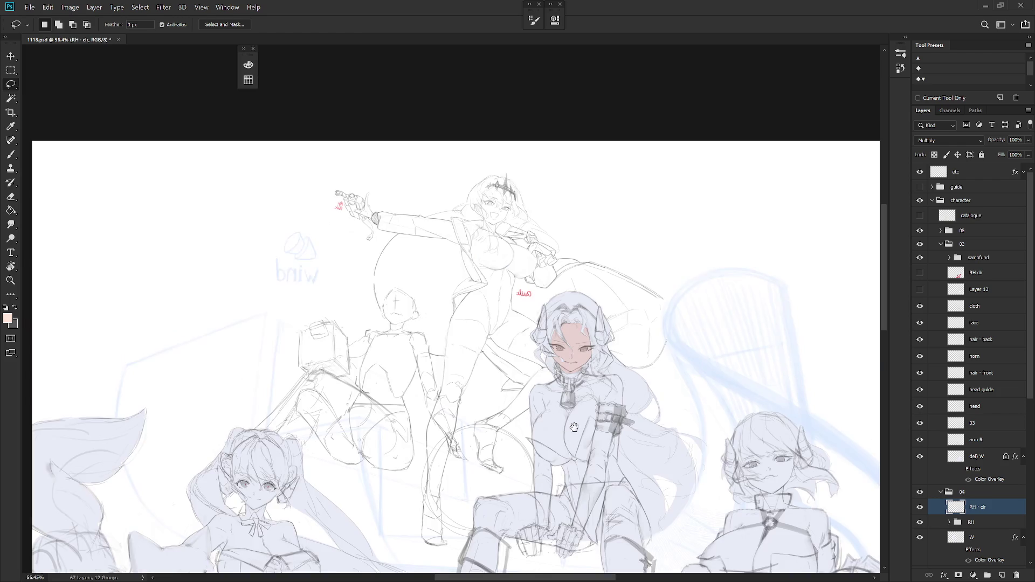
pyautogui.scroll(3, 611, 337)
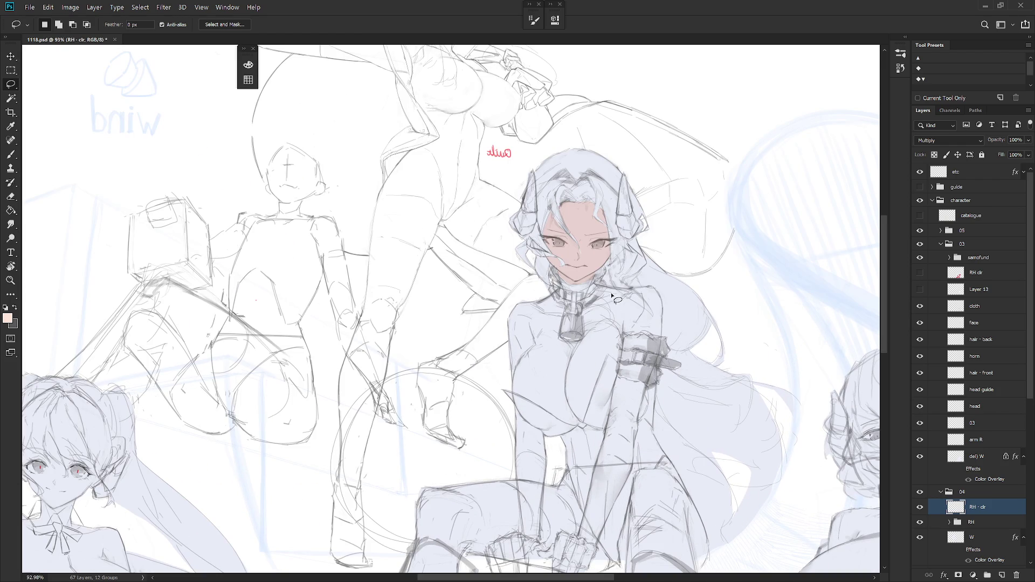
# Fill the chest and the skin beside the arm band with pink
pyautogui.moveTo(611, 338)
pyautogui.mouseDown()
pyautogui.moveTo(584, 426)
pyautogui.moveTo(566, 428)
pyautogui.moveTo(557, 413)
pyautogui.moveTo(583, 360)
pyautogui.mouseUp()
pyautogui.moveTo(556, 303)
pyautogui.mouseDown()
pyautogui.moveTo(516, 312)
pyautogui.moveTo(513, 392)
pyautogui.moveTo(580, 426)
pyautogui.mouseUp()
pyautogui.hotkey('alt', 'BackSpace')
pyautogui.hotkey('ctrl', 'd')
pyautogui.moveTo(584, 367)
pyautogui.mouseDown()
pyautogui.moveTo(558, 394)
pyautogui.moveTo(592, 391)
pyautogui.mouseUp()
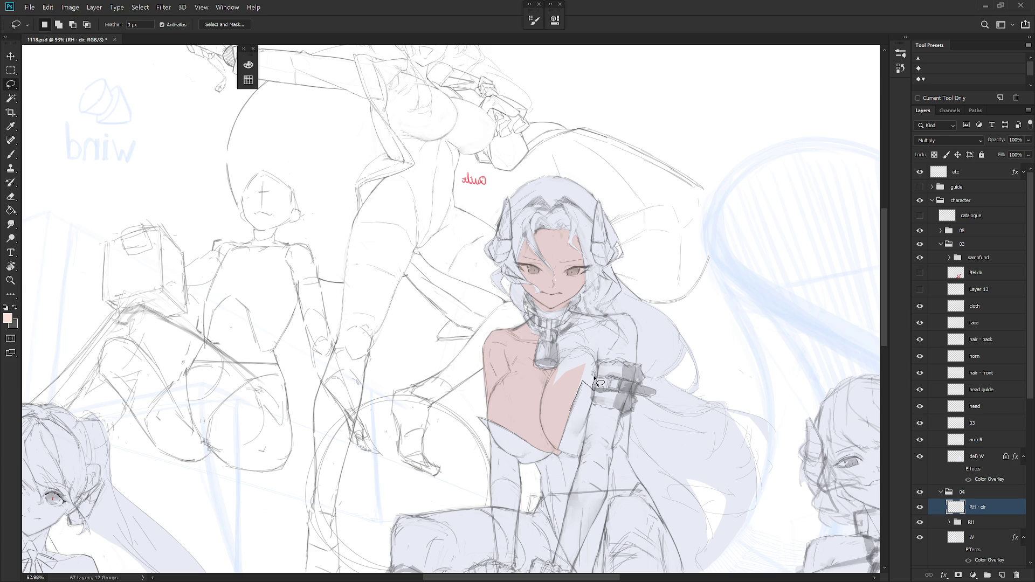
pyautogui.moveTo(600, 349)
pyautogui.mouseDown()
pyautogui.moveTo(597, 328)
pyautogui.moveTo(585, 331)
pyautogui.moveTo(585, 357)
pyautogui.moveTo(551, 387)
pyautogui.mouseUp()
pyautogui.hotkey('alt', 'BackSpace')
pyautogui.hotkey('ctrl', 'd')
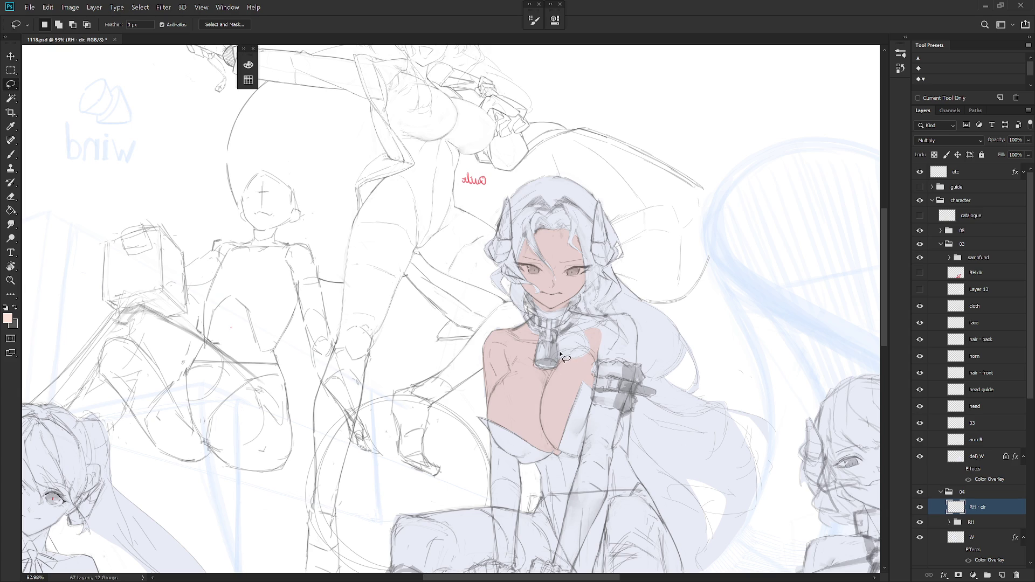
# Fill the collar and shoulder skin with pink, outline more skin areas, then zoom out
pyautogui.moveTo(577, 349)
pyautogui.mouseDown()
pyautogui.moveTo(581, 337)
pyautogui.moveTo(560, 338)
pyautogui.moveTo(563, 362)
pyautogui.mouseUp()
pyautogui.moveTo(583, 315)
pyautogui.mouseDown()
pyautogui.moveTo(604, 339)
pyautogui.moveTo(608, 330)
pyautogui.moveTo(586, 311)
pyautogui.mouseUp()
pyautogui.hotkey('alt', 'BackSpace')
pyautogui.hotkey('ctrl', 'd')
pyautogui.moveTo(606, 327)
pyautogui.mouseDown()
pyautogui.moveTo(634, 365)
pyautogui.moveTo(610, 368)
pyautogui.moveTo(601, 321)
pyautogui.mouseUp()
pyautogui.hotkey('alt', 'BackSpace')
pyautogui.hotkey('ctrl', 'd')
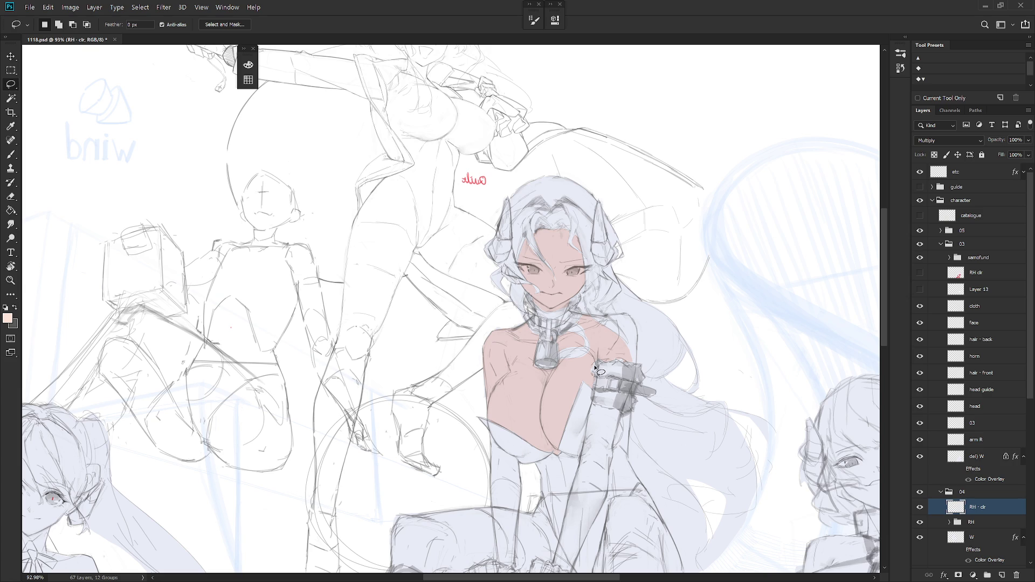
pyautogui.moveTo(635, 363)
pyautogui.mouseDown()
pyautogui.moveTo(637, 331)
pyautogui.moveTo(615, 326)
pyautogui.moveTo(635, 365)
pyautogui.mouseUp()
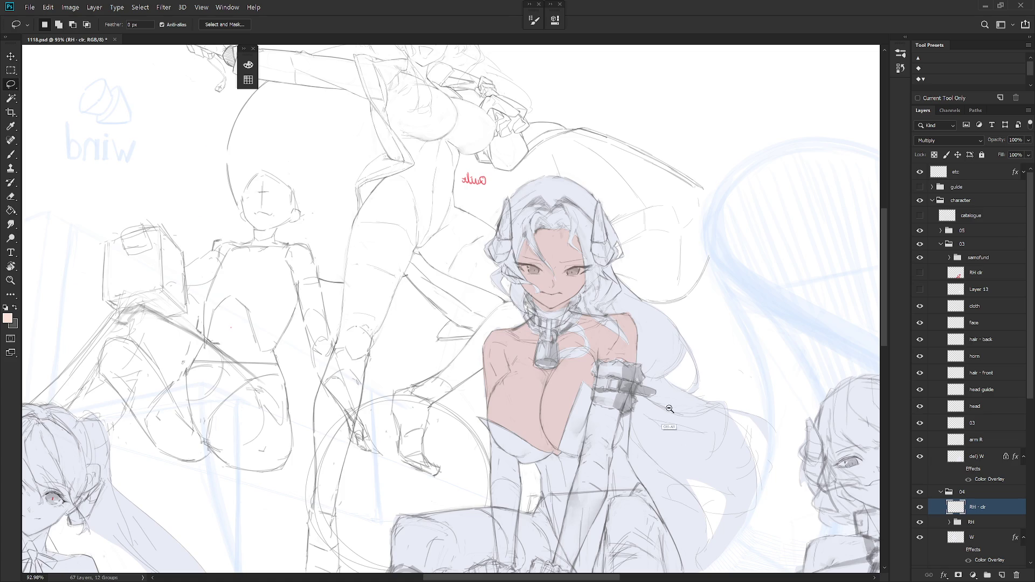
pyautogui.scroll(-2, 682, 307)
pyautogui.scroll(2, 668, 392)
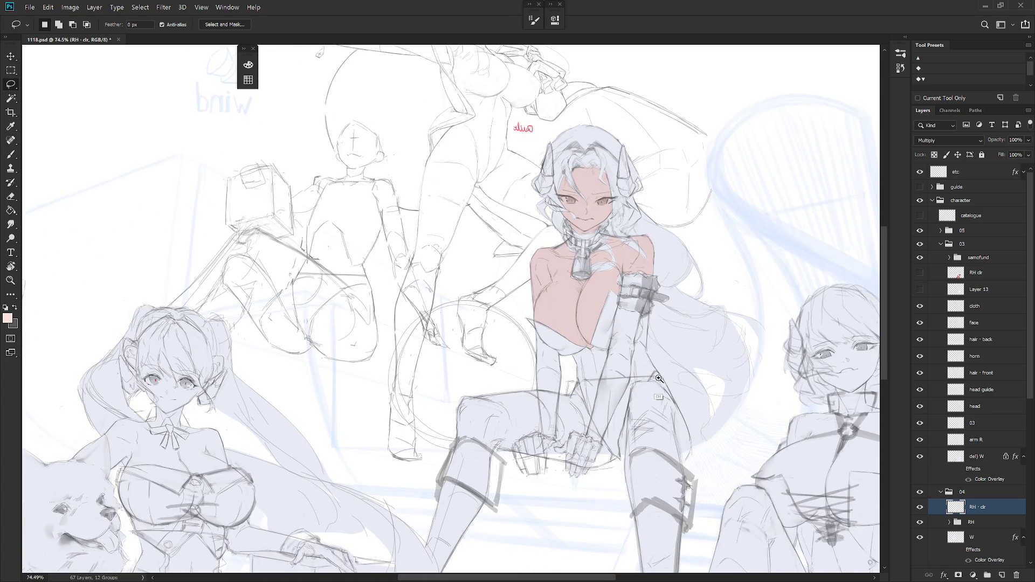
pyautogui.moveTo(636, 294)
pyautogui.mouseDown()
pyautogui.moveTo(635, 332)
pyautogui.moveTo(642, 294)
pyautogui.mouseUp()
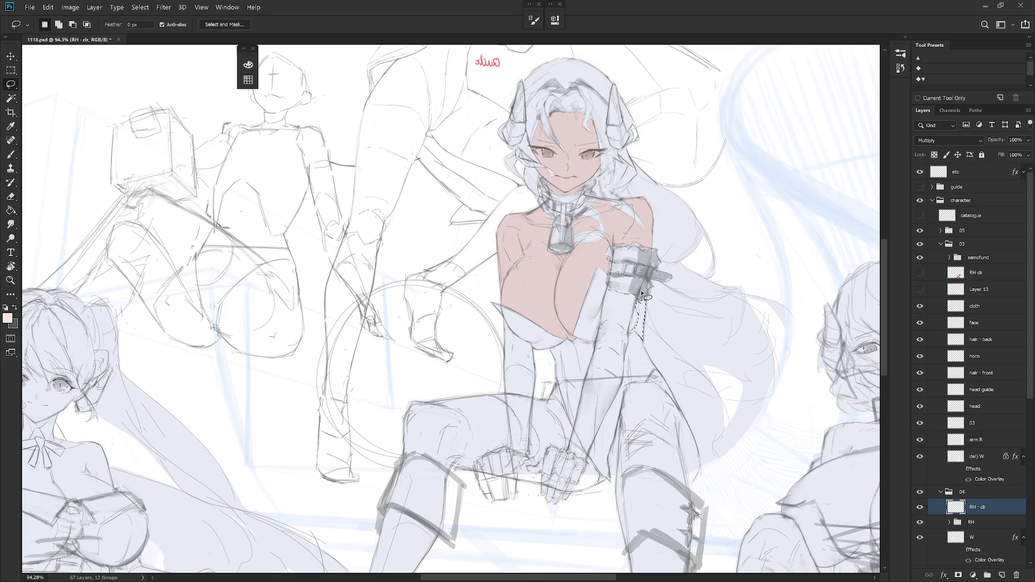
pyautogui.hotkey('ctrl', '-')
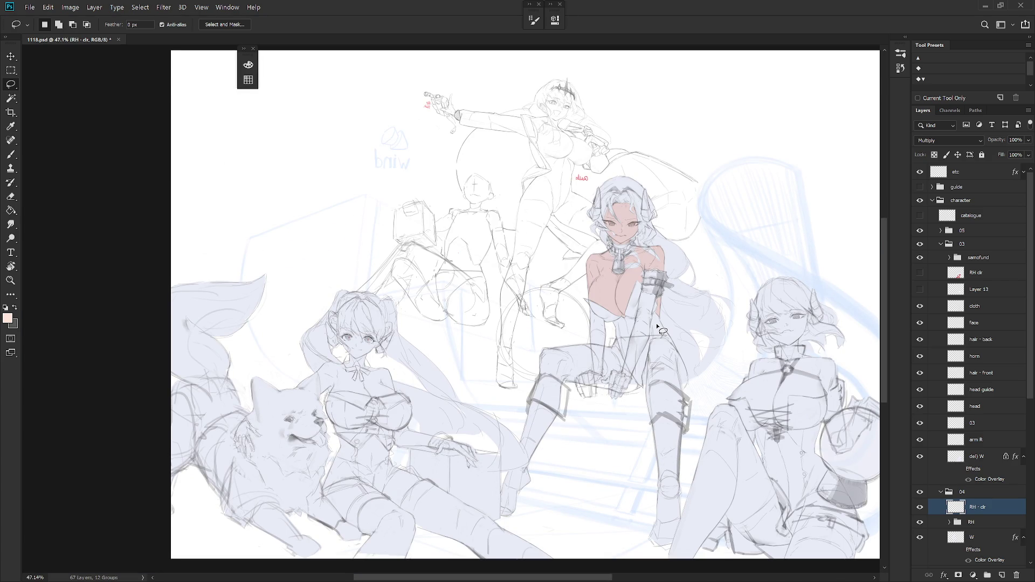
# Make the RH cloth layer visible and fill the girl's arm with pink skin colour
pyautogui.scroll(5, 656, 322)
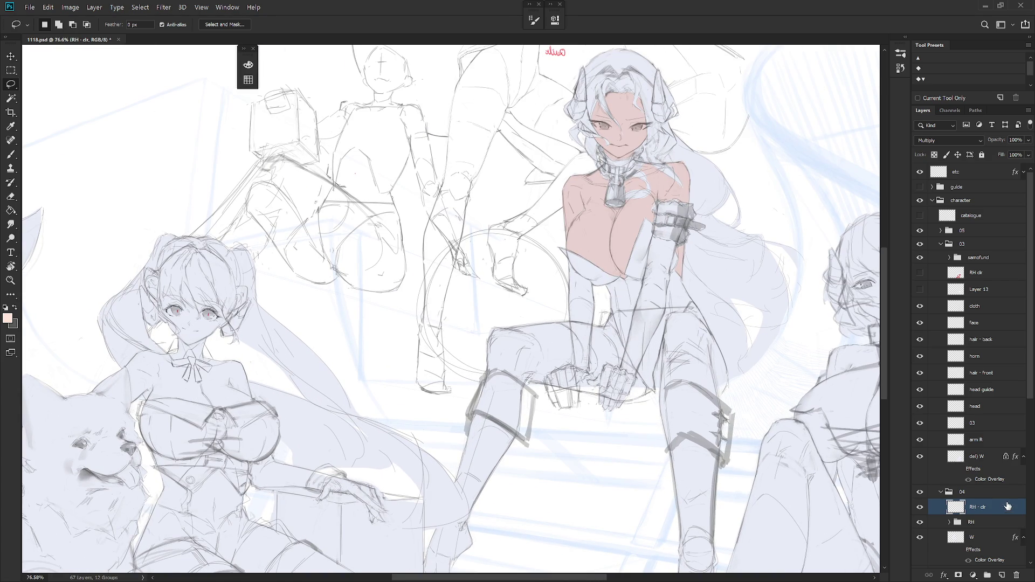
pyautogui.click(950, 523)
pyautogui.click(921, 538)
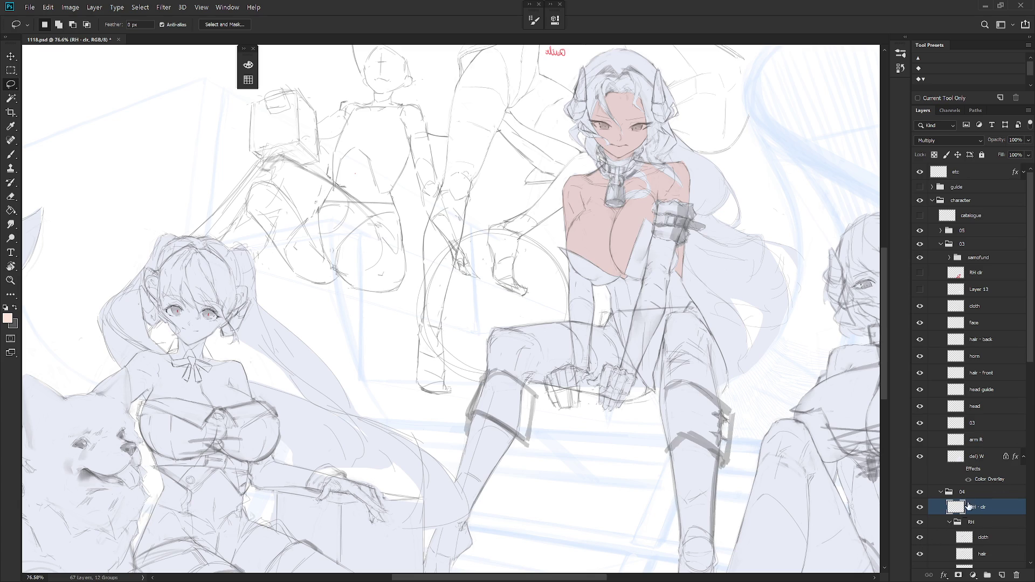
pyautogui.moveTo(595, 349); pyautogui.dragTo(598, 372)
pyautogui.moveTo(601, 379)
pyautogui.mouseDown()
pyautogui.moveTo(609, 350)
pyautogui.moveTo(594, 326)
pyautogui.moveTo(594, 285)
pyautogui.moveTo(590, 380)
pyautogui.mouseUp()
pyautogui.moveTo(590, 385)
pyautogui.mouseDown()
pyautogui.moveTo(573, 365)
pyautogui.moveTo(570, 272)
pyautogui.moveTo(592, 285)
pyautogui.mouseUp()
pyautogui.hotkey('alt', 'BackSpace')
pyautogui.hotkey('ctrl', 'd')
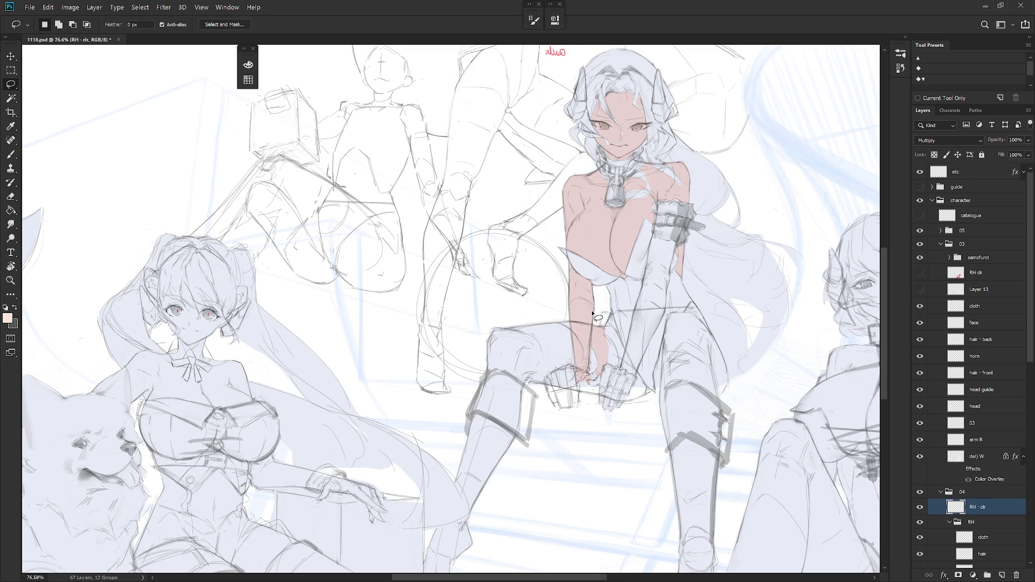
# Drop an unfinished arm selection and toggle the skin colour layer to compare
pyautogui.scroll(1, 591, 310)
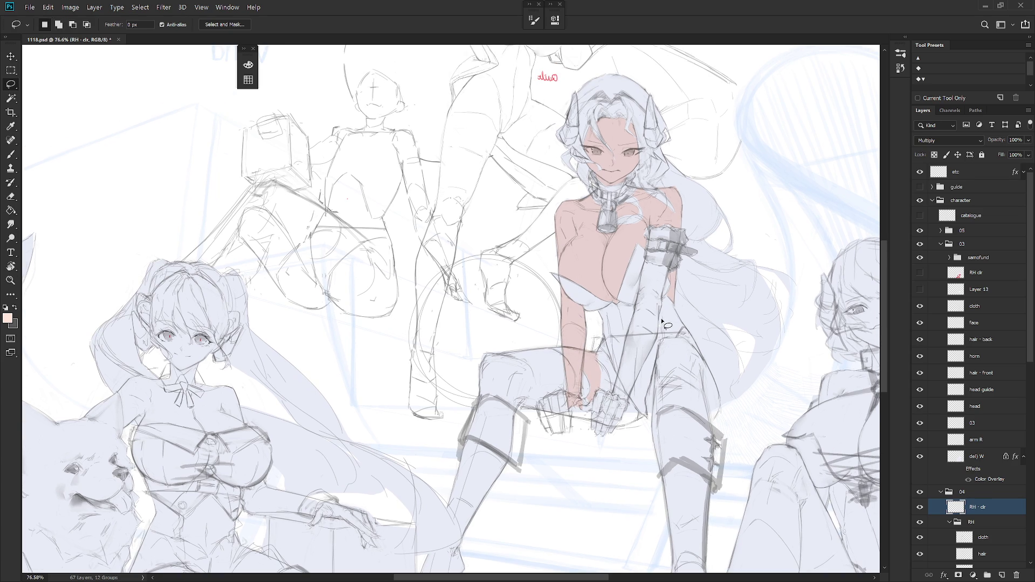
pyautogui.moveTo(603, 337)
pyautogui.mouseDown()
pyautogui.moveTo(616, 374)
pyautogui.moveTo(601, 440)
pyautogui.moveTo(582, 411)
pyautogui.moveTo(592, 408)
pyautogui.moveTo(603, 336)
pyautogui.mouseUp()
pyautogui.hotkey('ctrl', 'd')
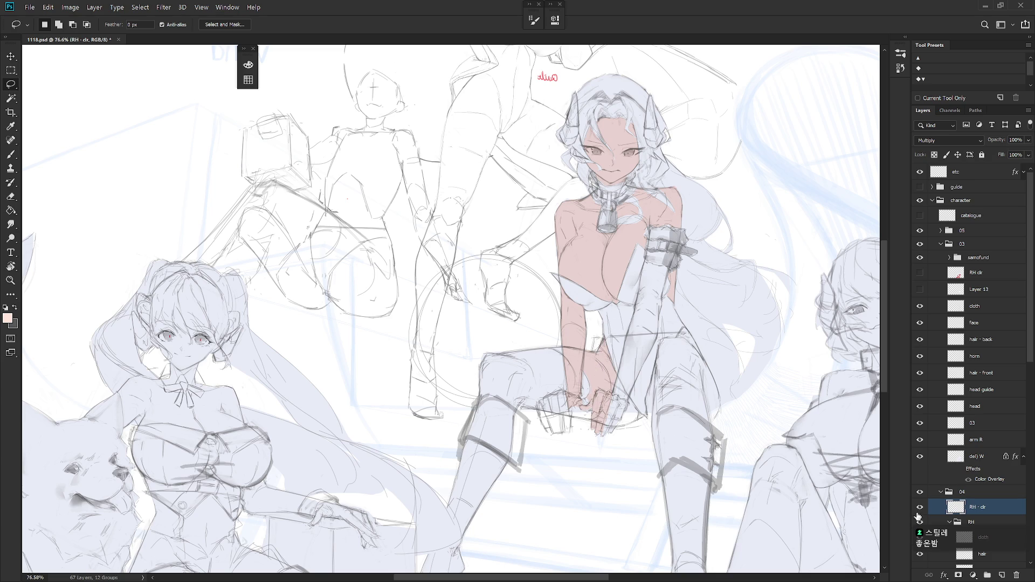
pyautogui.click(920, 507)
pyautogui.click(920, 509)
pyautogui.moveTo(583, 404); pyautogui.dragTo(583, 406)
# Fill the hand area and the arm's edge with peach skin colour
pyautogui.keyDown('alt'); pyautogui.click(585, 405); pyautogui.keyUp('alt')
pyautogui.moveTo(601, 431)
pyautogui.mouseDown()
pyautogui.moveTo(612, 433)
pyautogui.moveTo(625, 399)
pyautogui.moveTo(615, 392)
pyautogui.moveTo(597, 412)
pyautogui.mouseUp()
pyautogui.hotkey('alt', 'BackSpace')
pyautogui.hotkey('ctrl', 'd')
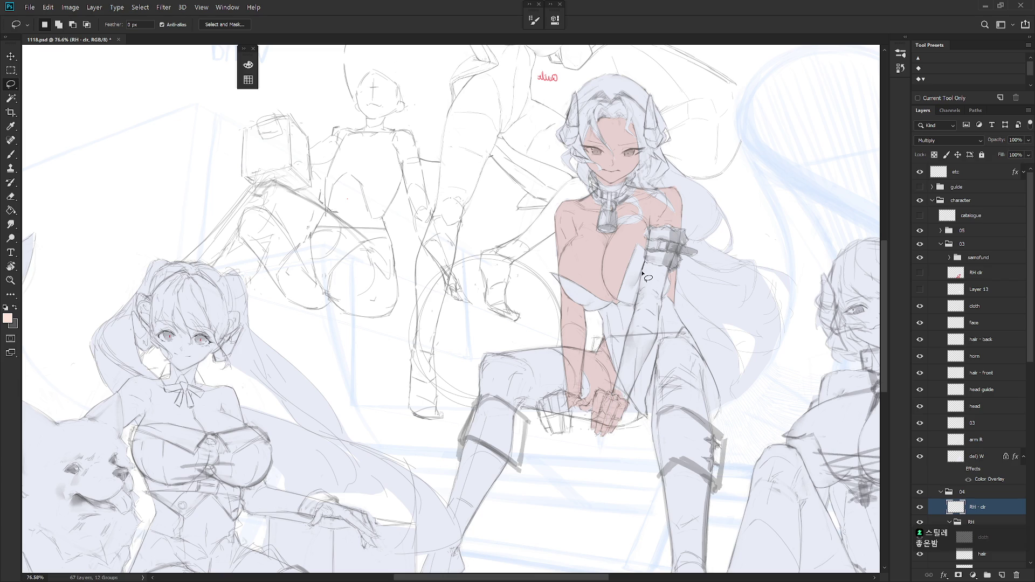
pyautogui.moveTo(639, 294)
pyautogui.mouseDown()
pyautogui.moveTo(616, 404)
pyautogui.moveTo(659, 271)
pyautogui.moveTo(645, 259)
pyautogui.mouseUp()
pyautogui.hotkey('alt', 'BackSpace')
pyautogui.hotkey('ctrl', 'd')
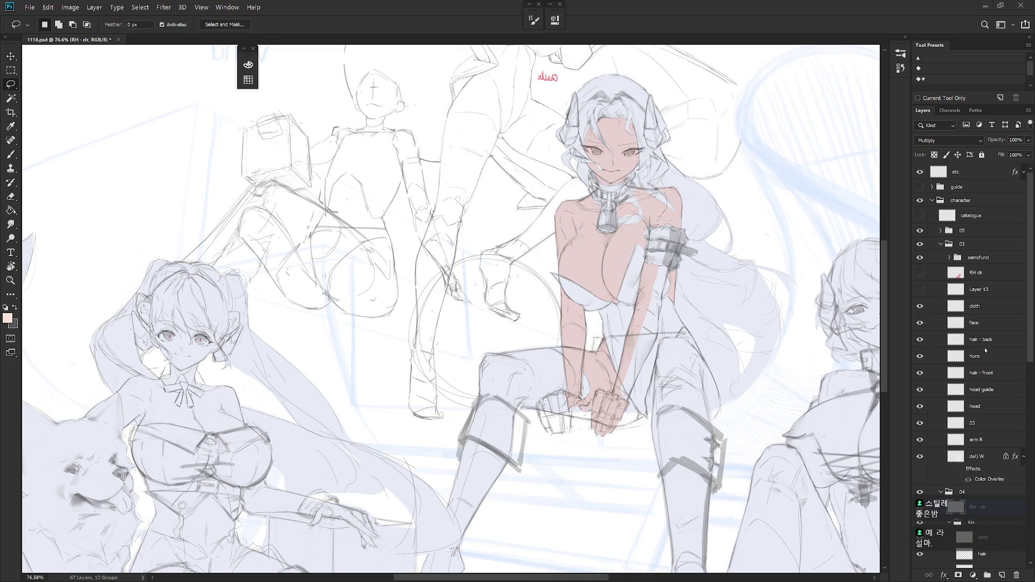
# Fill the skin along the armband, beside the hands and at the thigh edge
pyautogui.moveTo(658, 266)
pyautogui.mouseDown()
pyautogui.moveTo(669, 267)
pyautogui.moveTo(658, 338)
pyautogui.moveTo(621, 404)
pyautogui.moveTo(649, 279)
pyautogui.mouseUp()
pyautogui.hotkey('alt', 'BackSpace')
pyautogui.hotkey('ctrl', 'd')
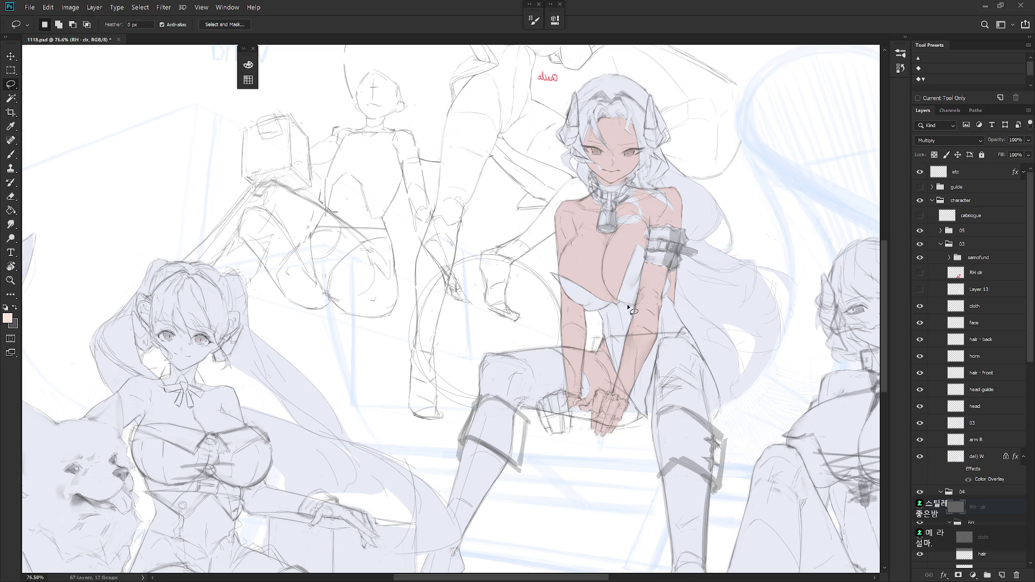
pyautogui.moveTo(629, 398)
pyautogui.mouseDown()
pyautogui.moveTo(640, 417)
pyautogui.moveTo(624, 402)
pyautogui.mouseUp()
pyautogui.hotkey('alt', 'BackSpace')
pyautogui.hotkey('ctrl', 'd')
pyautogui.moveTo(682, 333)
pyautogui.mouseDown()
pyautogui.moveTo(717, 398)
pyautogui.moveTo(715, 408)
pyautogui.moveTo(706, 370)
pyautogui.moveTo(711, 425)
pyautogui.moveTo(721, 399)
pyautogui.moveTo(713, 375)
pyautogui.moveTo(727, 359)
pyautogui.moveTo(726, 410)
pyautogui.mouseUp()
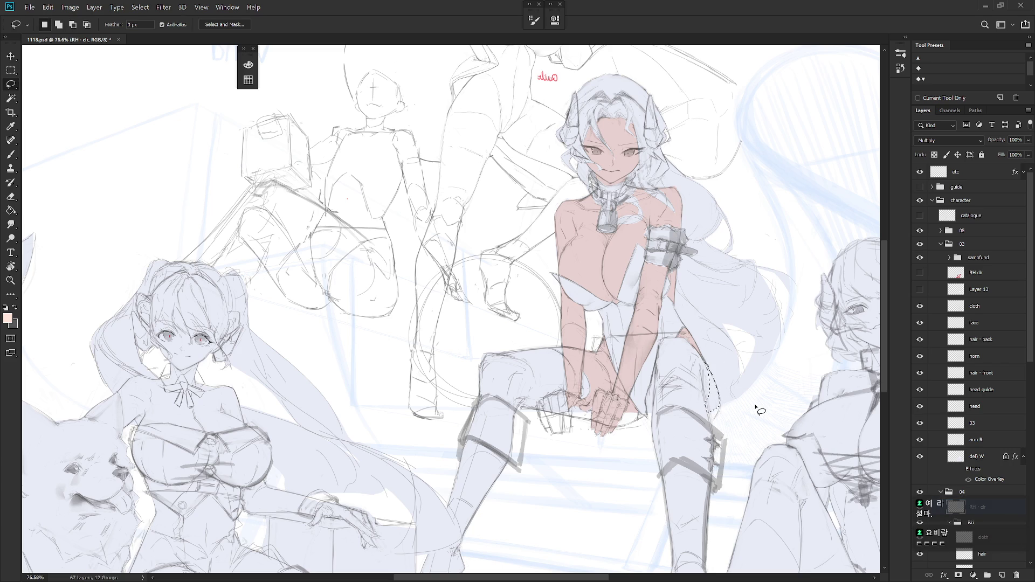
pyautogui.hotkey('alt', 'BackSpace')
pyautogui.hotkey('ctrl', 'd')
# Mirror the canvas horizontally and fill the fist with peach skin colour
pyautogui.scroll(-3, 760, 411)
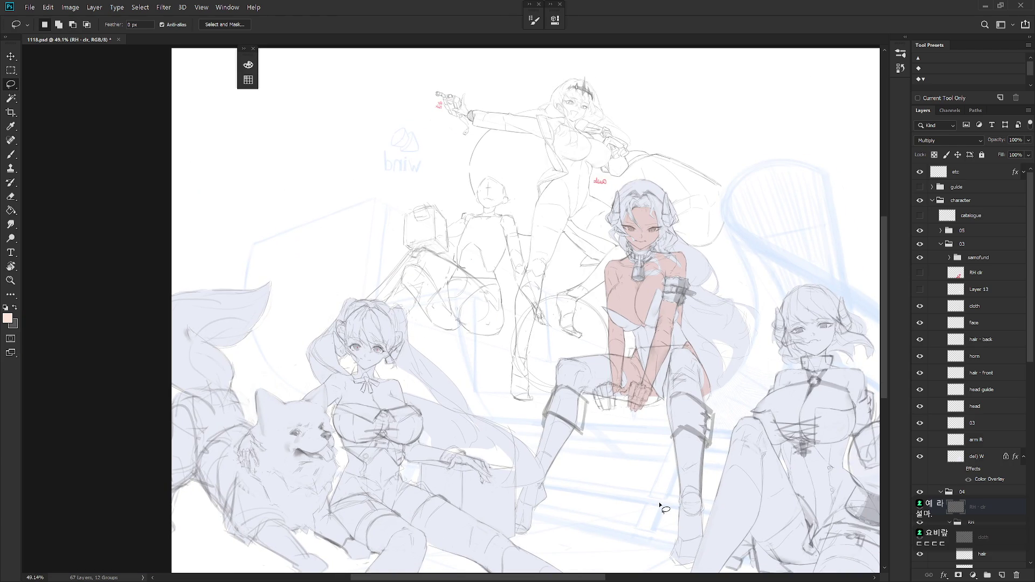
pyautogui.press('h')
pyautogui.hscroll(-2, 662, 507)
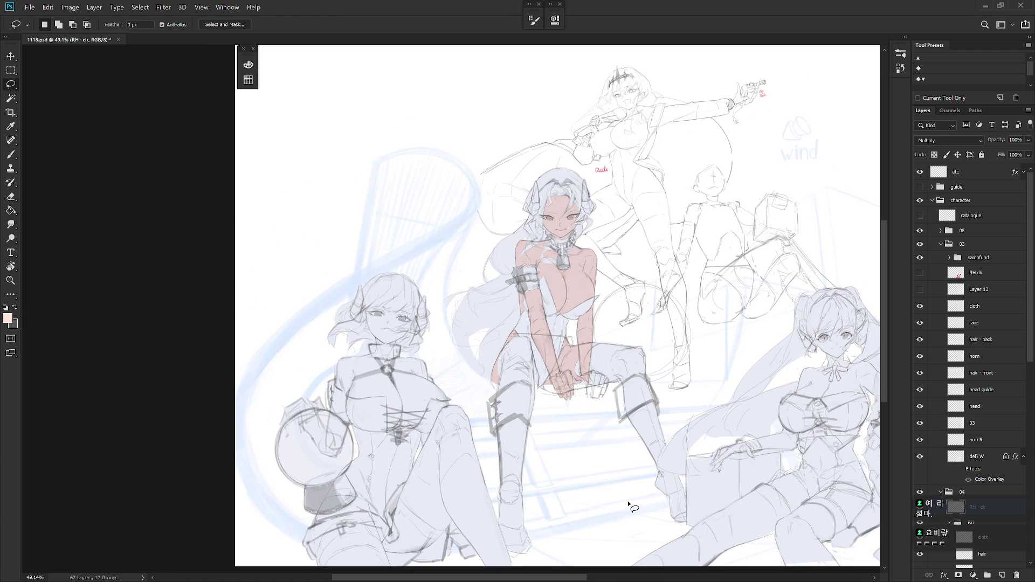
pyautogui.scroll(2, 612, 390)
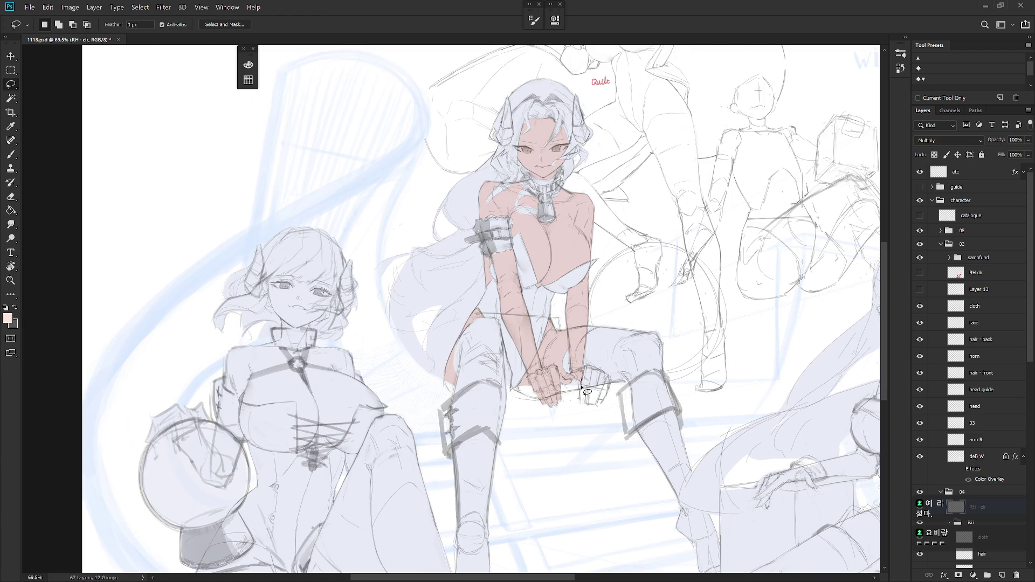
pyautogui.moveTo(581, 405)
pyautogui.mouseDown()
pyautogui.moveTo(603, 403)
pyautogui.moveTo(598, 370)
pyautogui.mouseUp()
pyautogui.hotkey('alt', 'BackSpace')
pyautogui.scroll(-5, 620, 426)
pyautogui.click(976, 273)
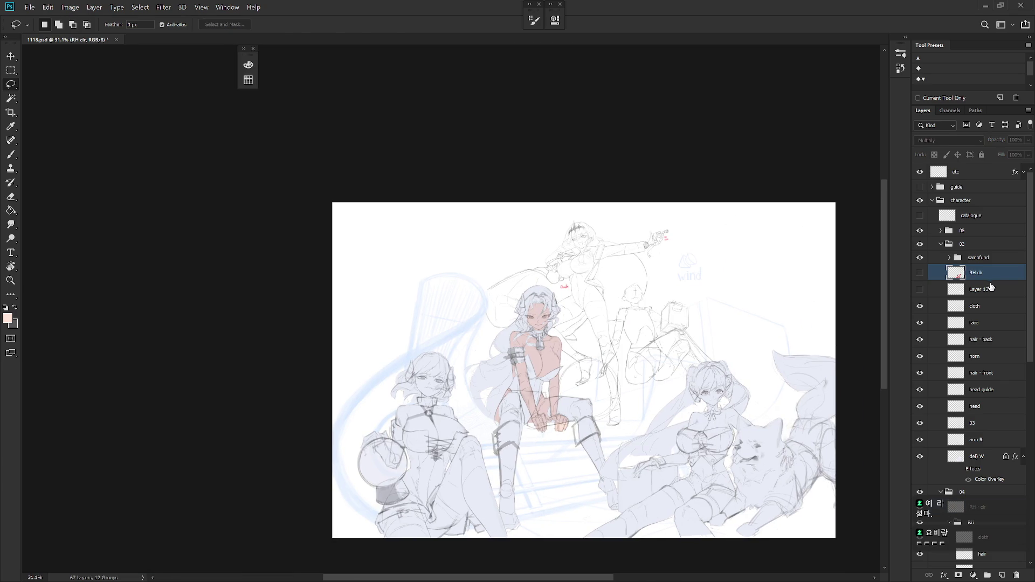
# Pick red from the canvas and set the brush to Behind mode at size 40
pyautogui.press('b')
pyautogui.keyDown('alt'); pyautogui.click(708, 429); pyautogui.keyUp('alt')
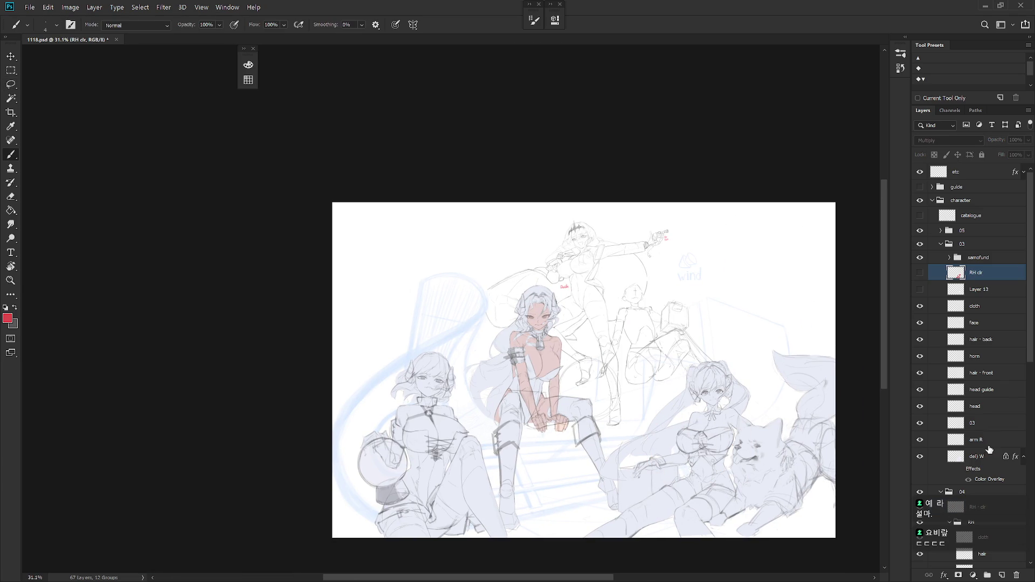
pyautogui.click(976, 507)
pyautogui.scroll(5, 510, 344)
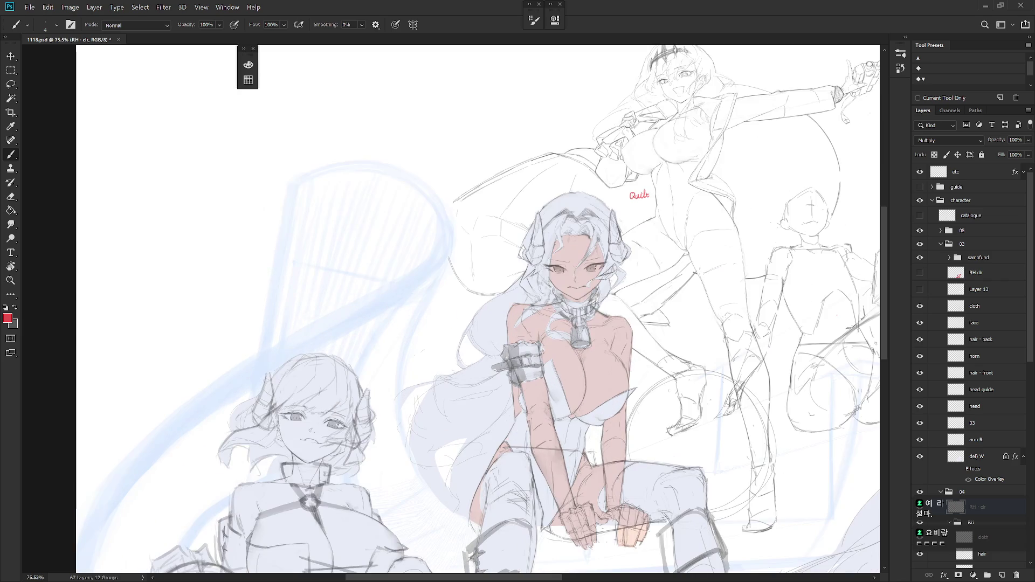
pyautogui.moveTo(632, 439); pyautogui.dragTo(636, 400)
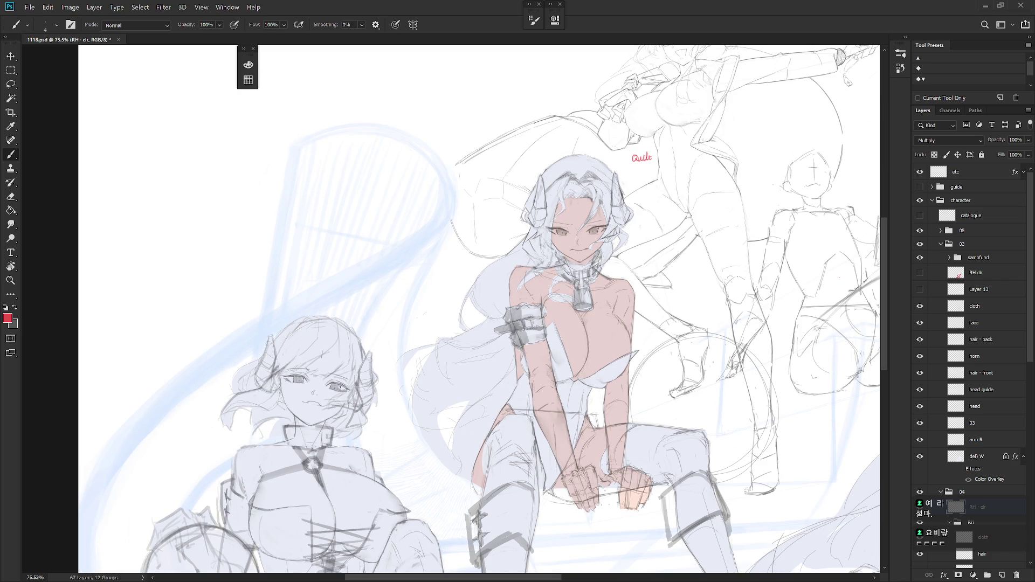
pyautogui.keyDown('shift'); pyautogui.rightClick(600, 425); pyautogui.keyUp('shift')
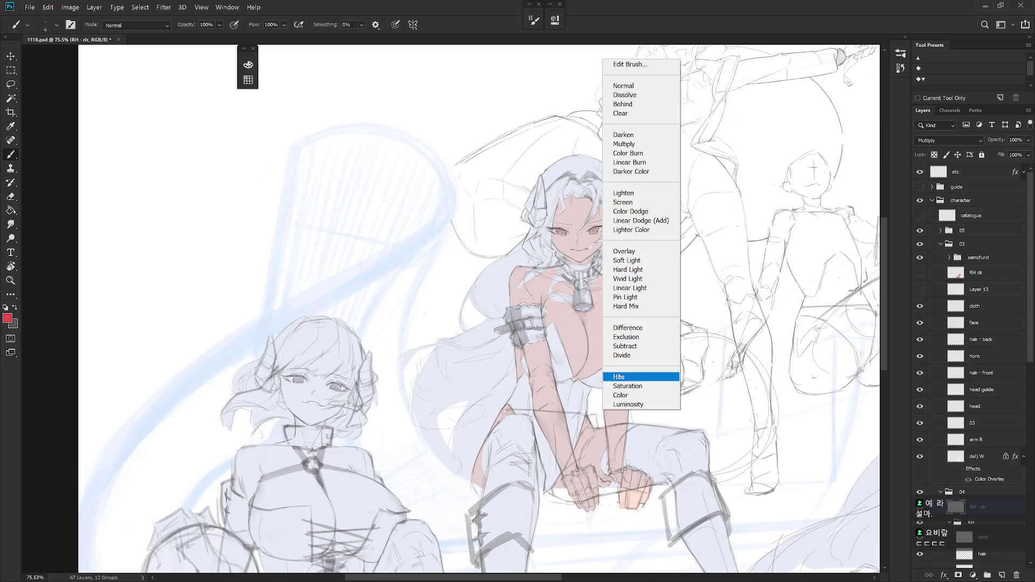
pyautogui.click(641, 104)
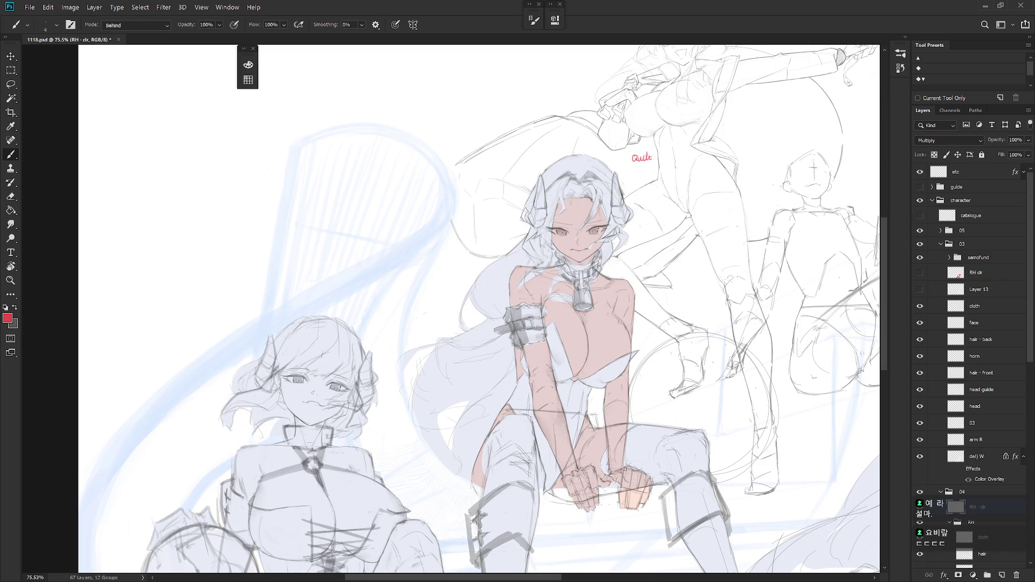
pyautogui.press(']')
pyautogui.press(']')
pyautogui.press(']')
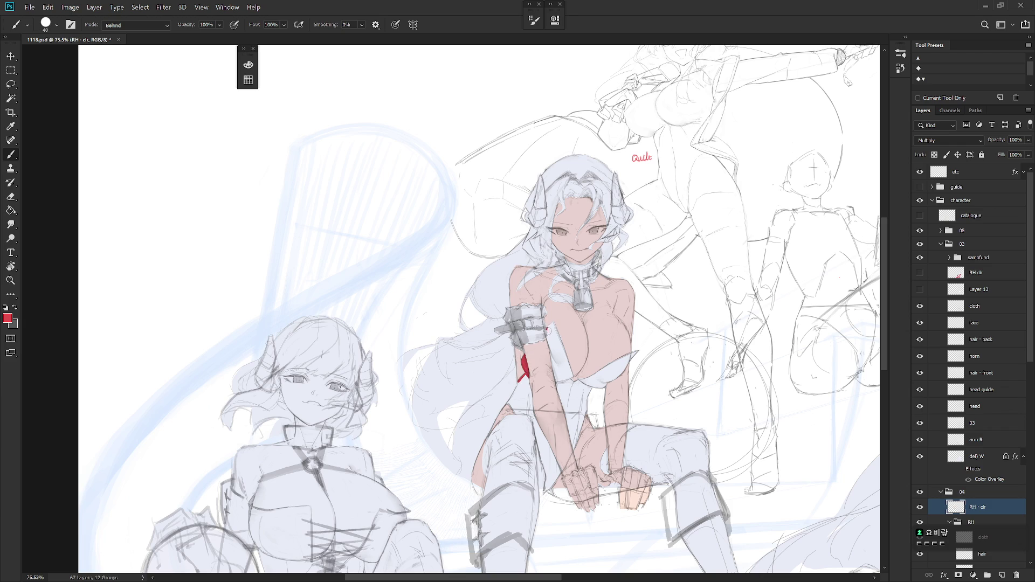
# Paint red swimsuit lines along the arm, down her front and at the lower edge
pyautogui.moveTo(549, 348); pyautogui.dragTo(560, 394)
pyautogui.moveTo(552, 324)
pyautogui.mouseDown()
pyautogui.moveTo(573, 385)
pyautogui.moveTo(639, 350)
pyautogui.moveTo(617, 376)
pyautogui.mouseUp()
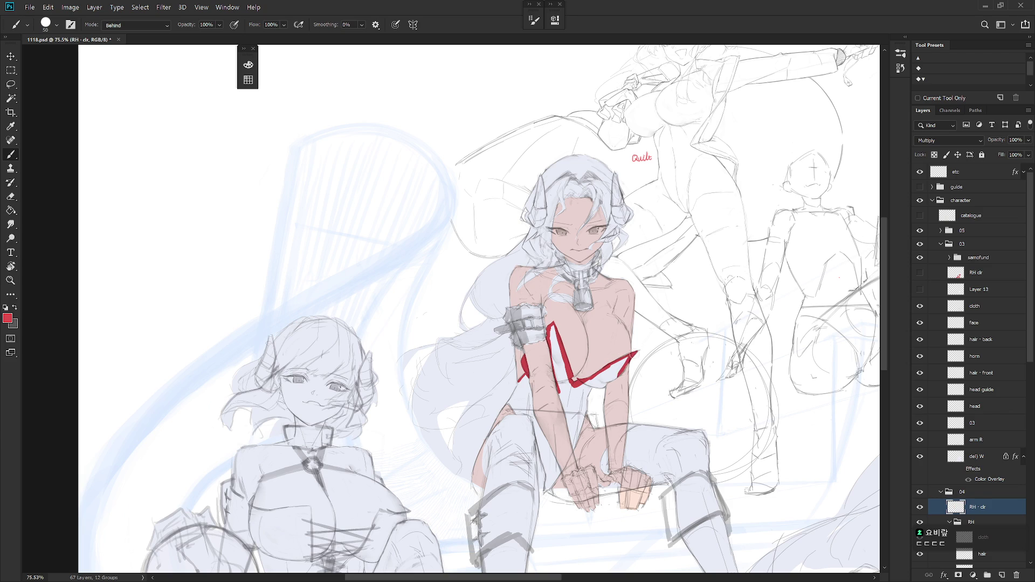
pyautogui.moveTo(602, 383)
pyautogui.mouseDown()
pyautogui.moveTo(580, 389)
pyautogui.moveTo(627, 358)
pyautogui.moveTo(583, 400)
pyautogui.moveTo(574, 444)
pyautogui.mouseUp()
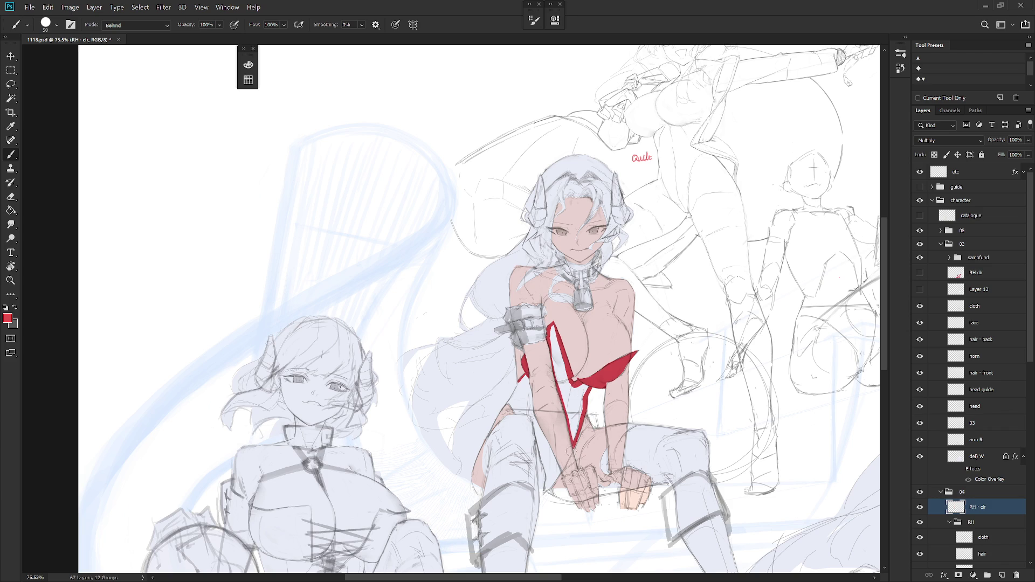
# Magic-wand the white area inside the red strap, expand it by 4 pixels and fill it red
pyautogui.press('w')
pyautogui.click(573, 407)
pyautogui.hotkey('ctrl', 'alt', 'e')
pyautogui.write('4')
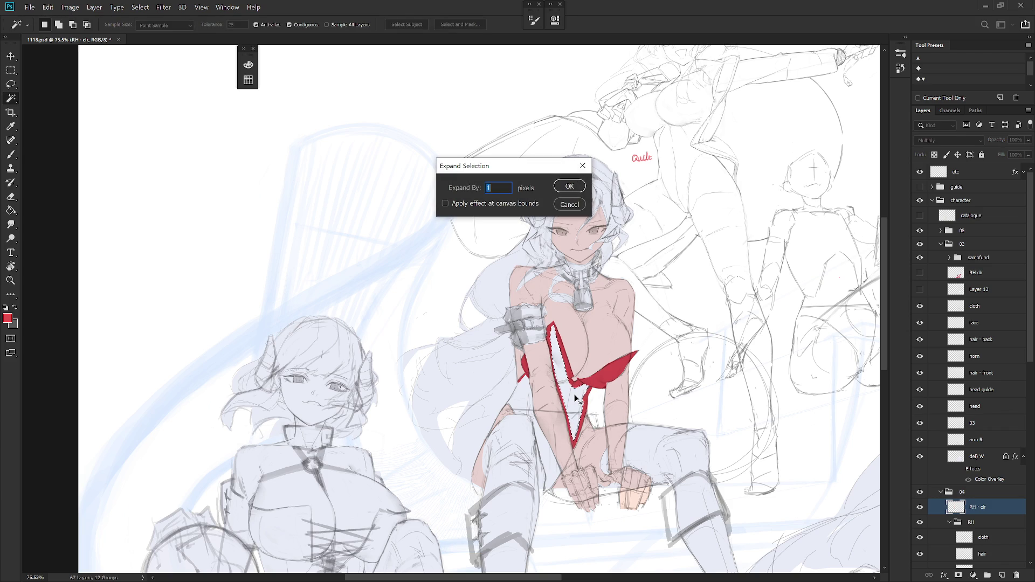
pyautogui.press('Return')
pyautogui.hotkey('alt', 'BackSpace')
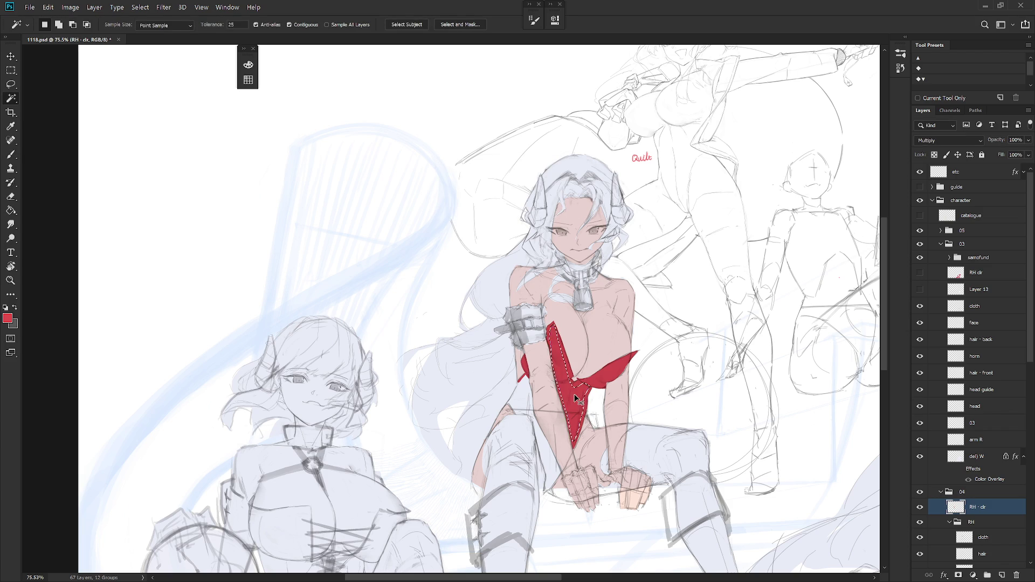
pyautogui.press('b')
pyautogui.hotkey('ctrl', 'd')
# Brush red along the left thigh edge, undoing a stray line and resampling the swimsuit red
pyautogui.moveTo(584, 431)
pyautogui.mouseDown()
pyautogui.moveTo(583, 407)
pyautogui.moveTo(583, 418)
pyautogui.mouseUp()
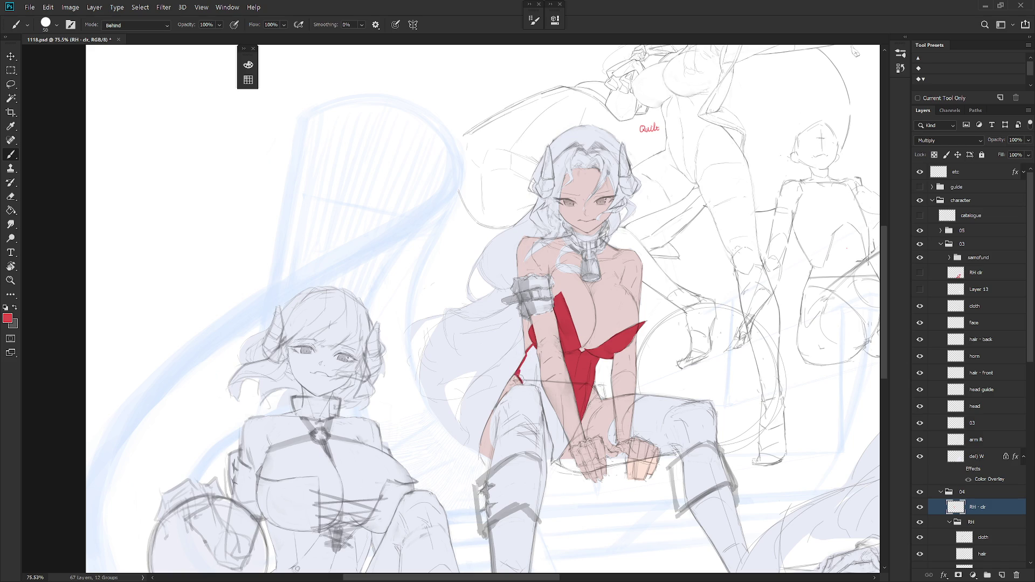
pyautogui.moveTo(498, 407)
pyautogui.mouseDown()
pyautogui.moveTo(494, 457)
pyautogui.moveTo(499, 407)
pyautogui.moveTo(537, 342)
pyautogui.moveTo(521, 380)
pyautogui.moveTo(531, 380)
pyautogui.moveTo(543, 421)
pyautogui.moveTo(522, 401)
pyautogui.mouseUp()
pyautogui.scroll(-2, 527, 406)
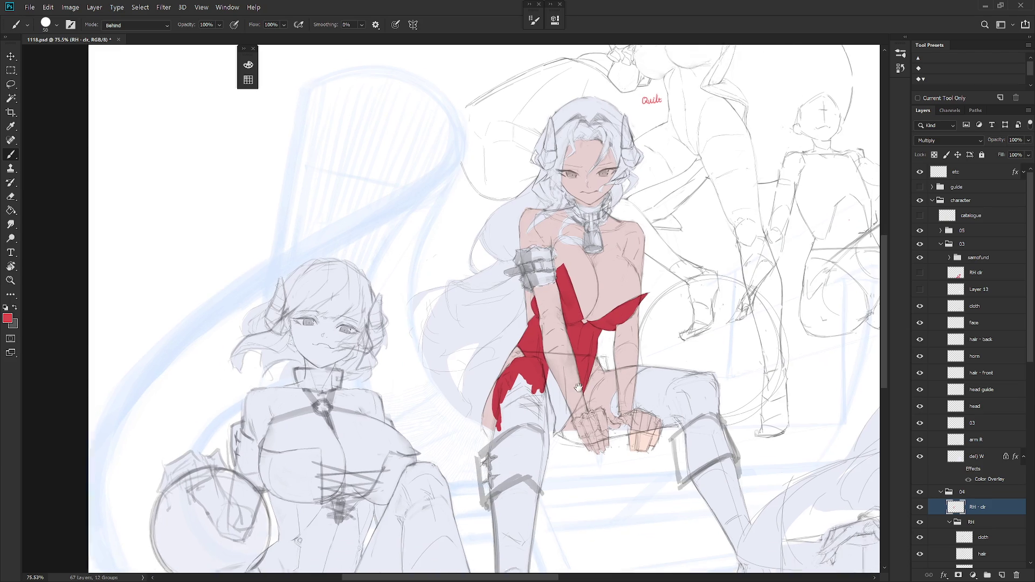
pyautogui.moveTo(542, 424); pyautogui.dragTo(566, 420)
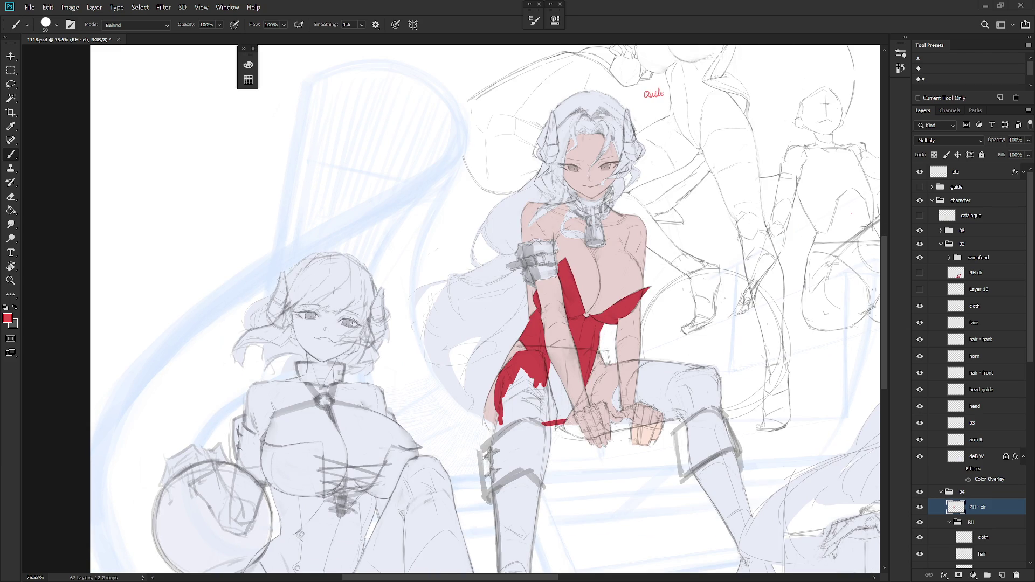
pyautogui.hotkey('ctrl', 'z')
pyautogui.keyDown('alt'); pyautogui.click(575, 373); pyautogui.keyUp('alt')
pyautogui.keyDown('alt'); pyautogui.click(550, 395); pyautogui.keyUp('alt')
pyautogui.moveTo(550, 388); pyautogui.dragTo(556, 361)
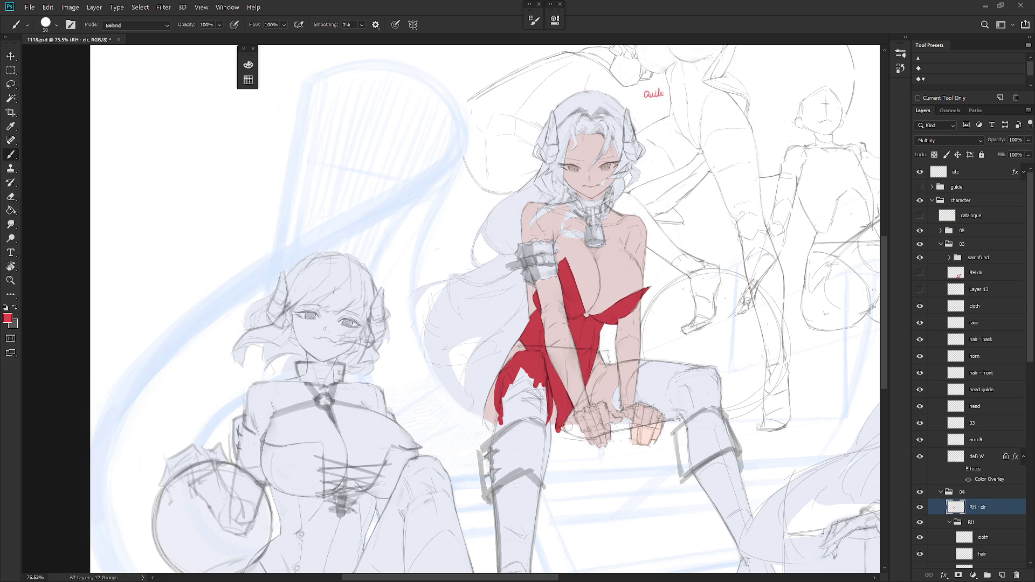
pyautogui.press('m')
pyautogui.press('l')
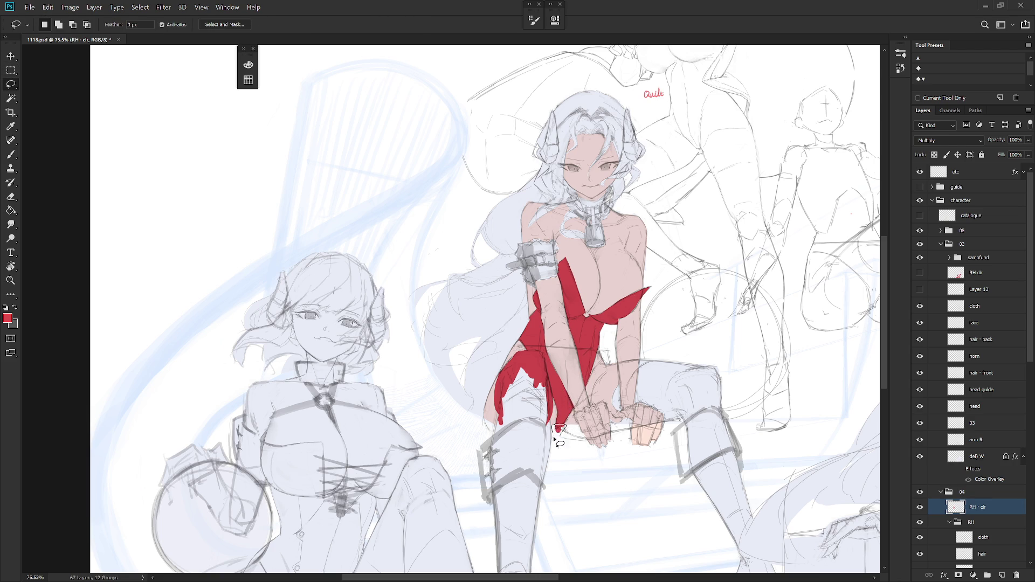
pyautogui.press('b')
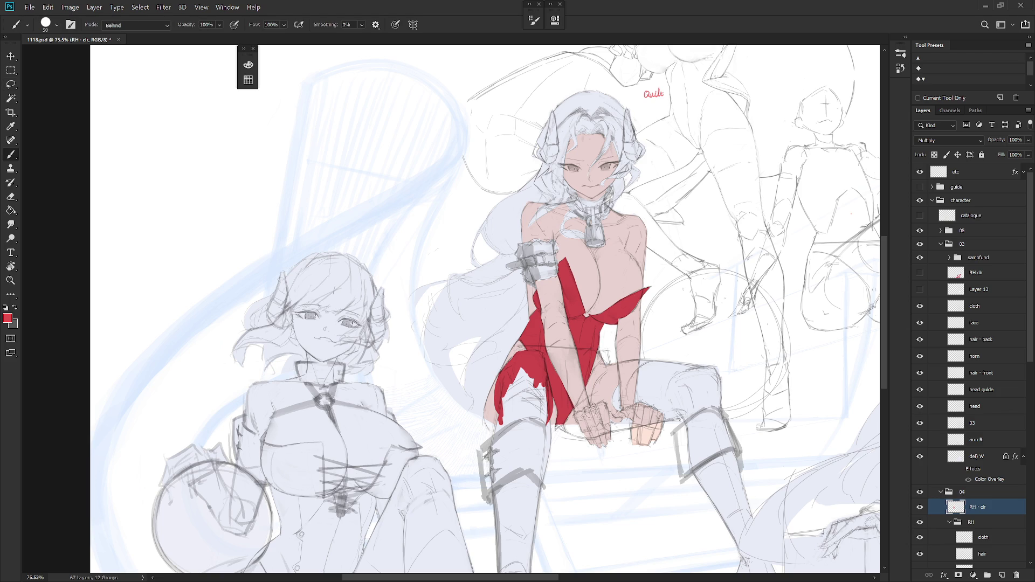
pyautogui.scroll(-3, 604, 393)
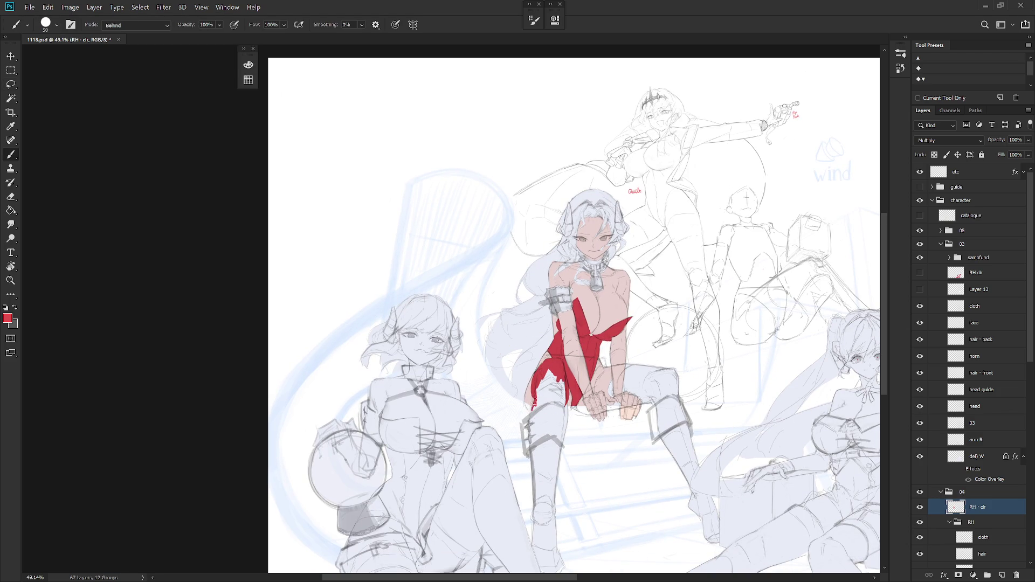
# Brush red along the dress's left edge and a thin line beside the arm, resampling the red
pyautogui.moveTo(537, 404); pyautogui.dragTo(550, 378)
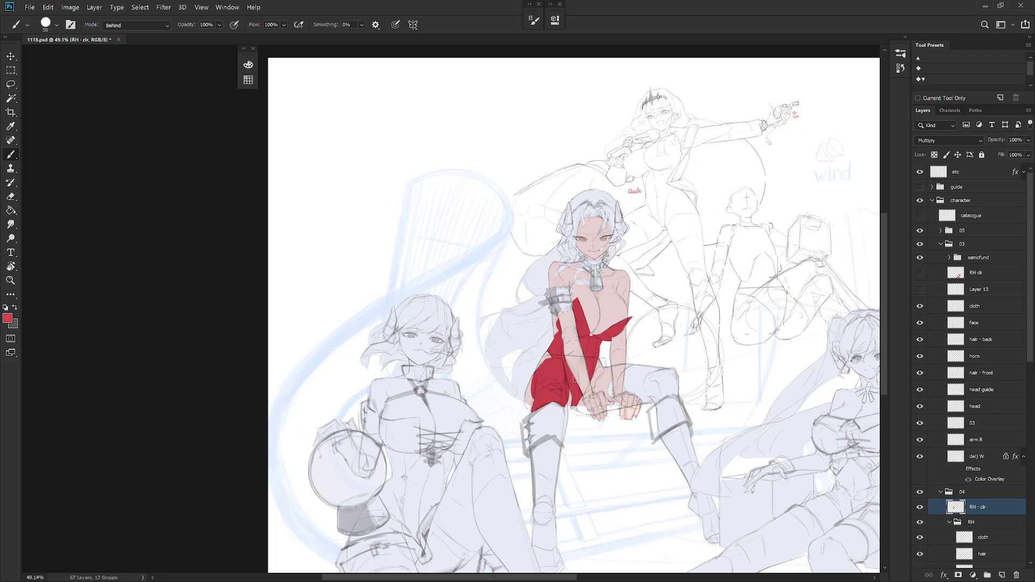
pyautogui.scroll(2, 582, 400)
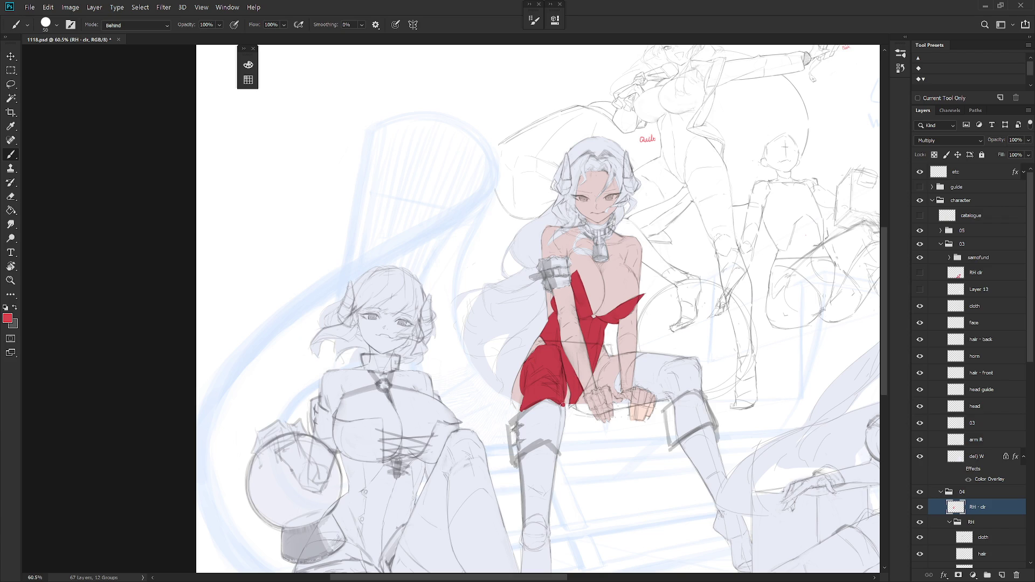
pyautogui.moveTo(616, 391); pyautogui.dragTo(566, 396)
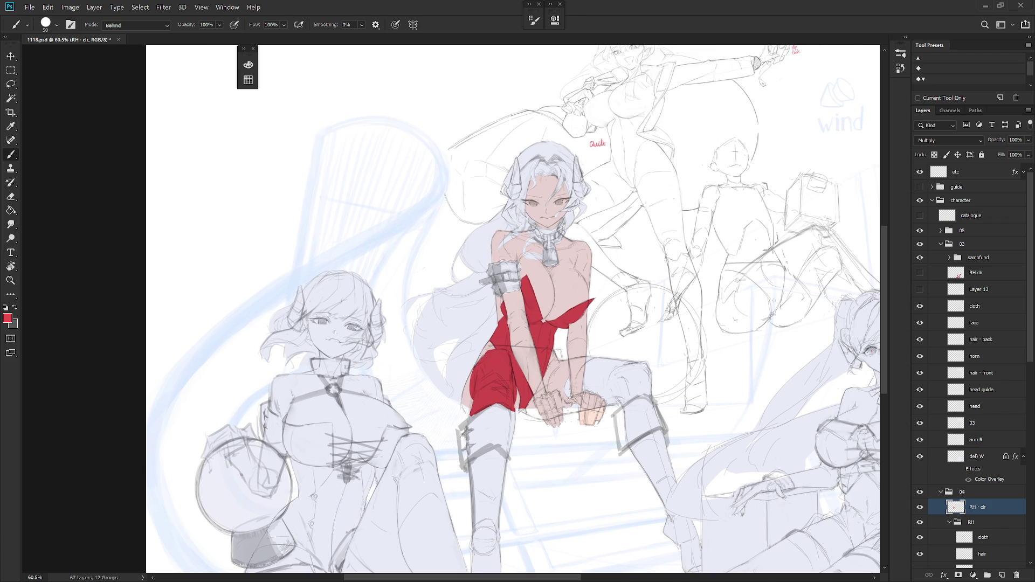
pyautogui.moveTo(647, 411); pyautogui.dragTo(634, 441)
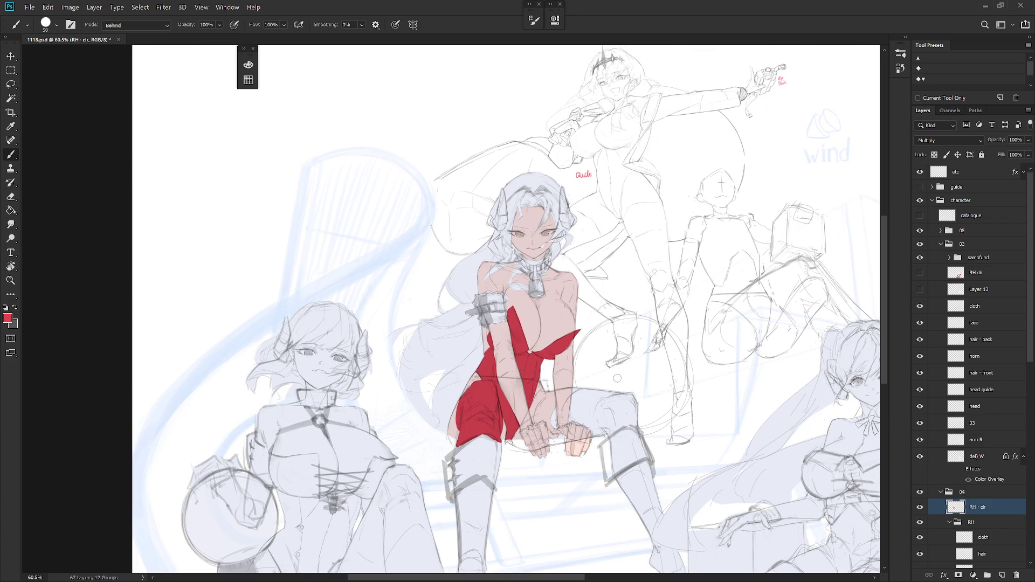
pyautogui.moveTo(574, 387)
pyautogui.mouseDown()
pyautogui.moveTo(571, 418)
pyautogui.moveTo(571, 392)
pyautogui.moveTo(559, 406)
pyautogui.mouseUp()
pyautogui.moveTo(587, 439); pyautogui.dragTo(619, 400)
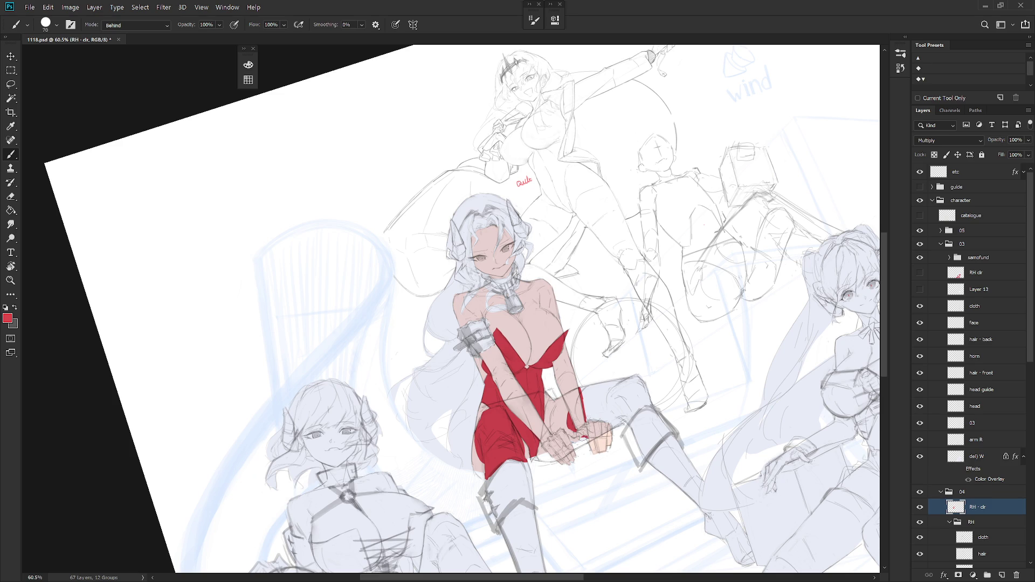
pyautogui.keyDown('alt'); pyautogui.click(584, 436); pyautogui.keyUp('alt')
pyautogui.keyDown('alt'); pyautogui.click(577, 438); pyautogui.keyUp('alt')
# Outline the thigh in red from the hand across to the knee and lower-left edge
pyautogui.moveTo(588, 388); pyautogui.dragTo(633, 378)
pyautogui.press('Escape')
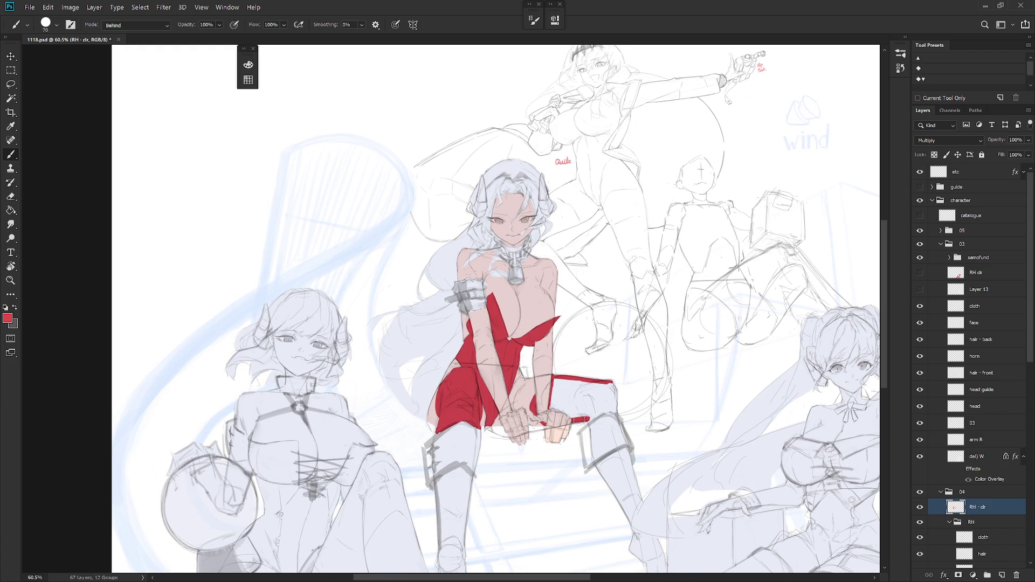
pyautogui.moveTo(583, 420)
pyautogui.mouseDown()
pyautogui.moveTo(606, 411)
pyautogui.moveTo(615, 391)
pyautogui.moveTo(617, 409)
pyautogui.mouseUp()
pyautogui.moveTo(550, 404); pyautogui.dragTo(570, 416)
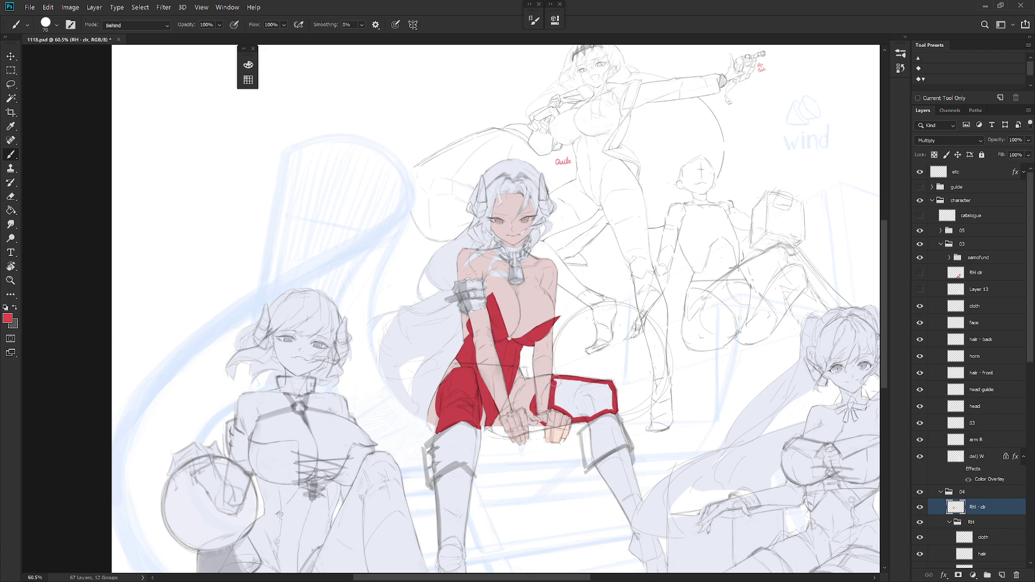
# Magic-wand inside the red outline, expand the selection and fill it with red, then deselect
pyautogui.press('w')
pyautogui.click(579, 387)
pyautogui.hotkey('alt', 's')
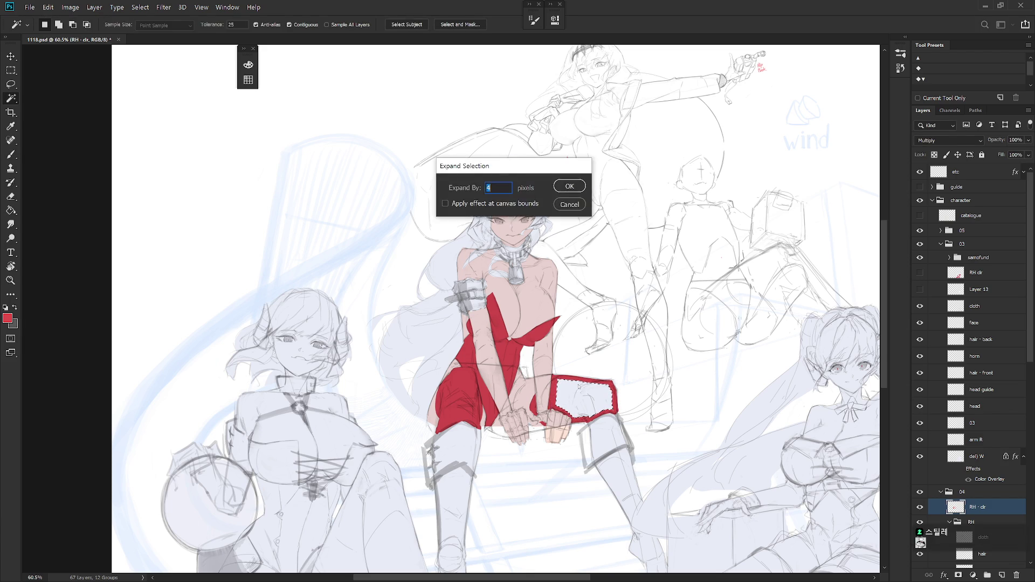
pyautogui.press('Return')
pyautogui.hotkey('alt', 'BackSpace')
pyautogui.press('b')
pyautogui.hotkey('ctrl', 'd')
# Mirror the canvas view horizontally to check the proportions
pyautogui.scroll(-5, 625, 398)
pyautogui.scroll(-1, 626, 398)
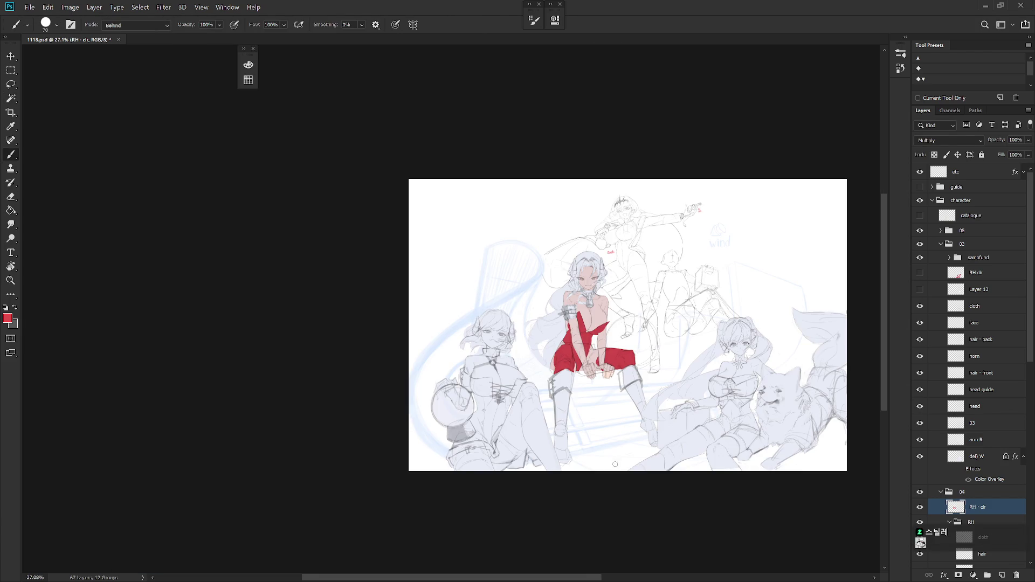
pyautogui.hotkey('ctrl', 'shift', 'h')
pyautogui.scroll(3, 702, 381)
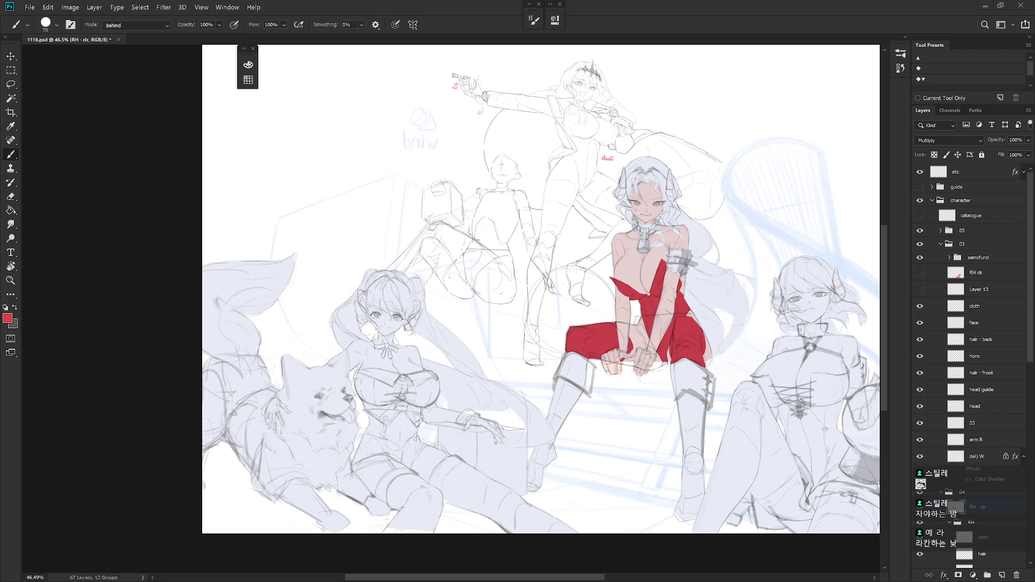
pyautogui.scroll(2, 667, 390)
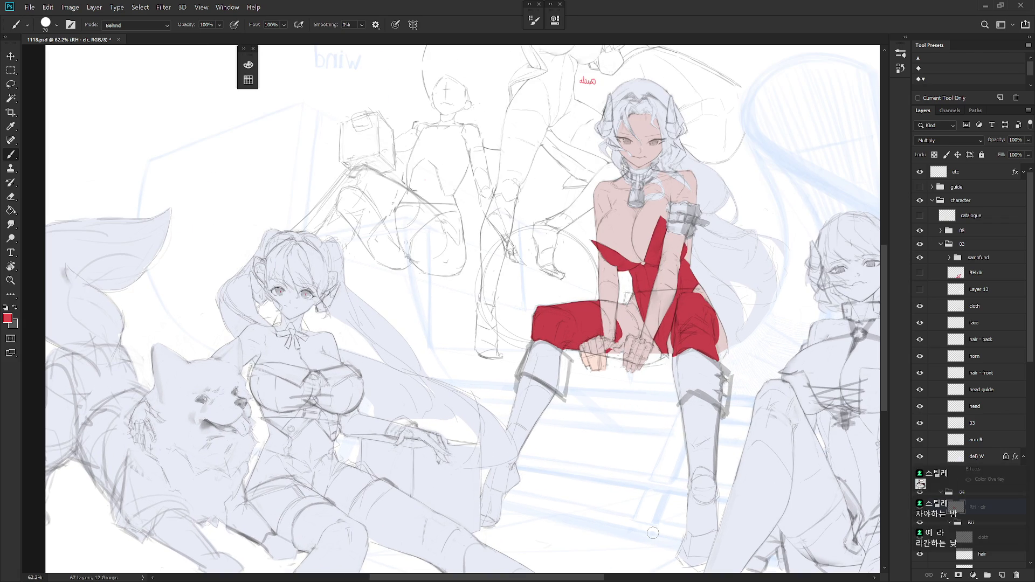
# Make RH clr active and sample a dark grey from the drawing
pyautogui.click(993, 276)
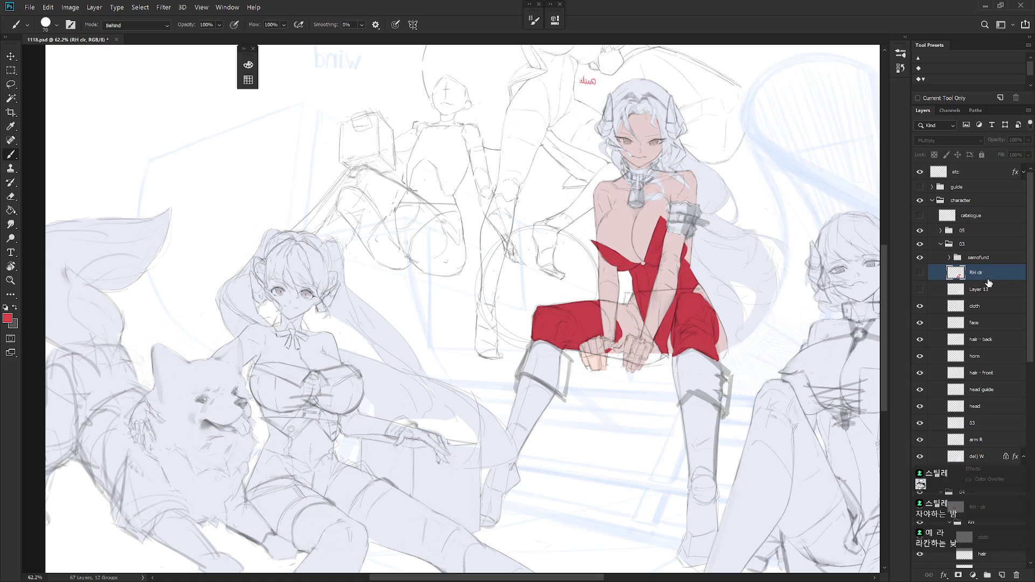
pyautogui.keyDown('alt'); pyautogui.click(312, 502); pyautogui.keyUp('alt')
pyautogui.moveTo(281, 480)
pyautogui.mouseDown()
pyautogui.moveTo(298, 475)
pyautogui.moveTo(297, 435)
pyautogui.mouseUp()
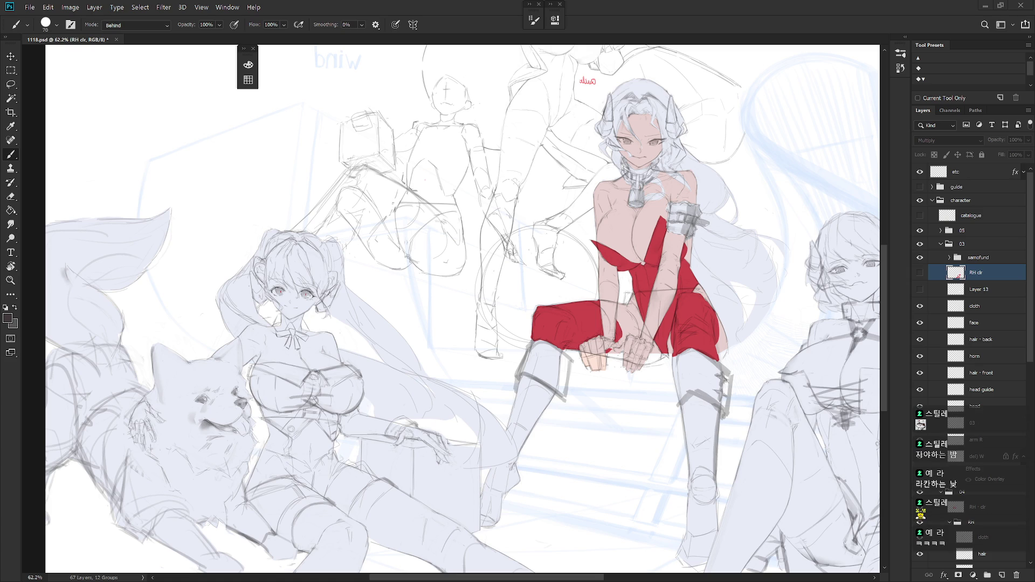
# Load the seated white-haired girl's silhouette as a selection on RH · clr and enlarge the brush to 100
pyautogui.moveTo(659, 433); pyautogui.dragTo(678, 412)
pyautogui.click(970, 507)
pyautogui.moveTo(700, 366); pyautogui.dragTo(671, 320)
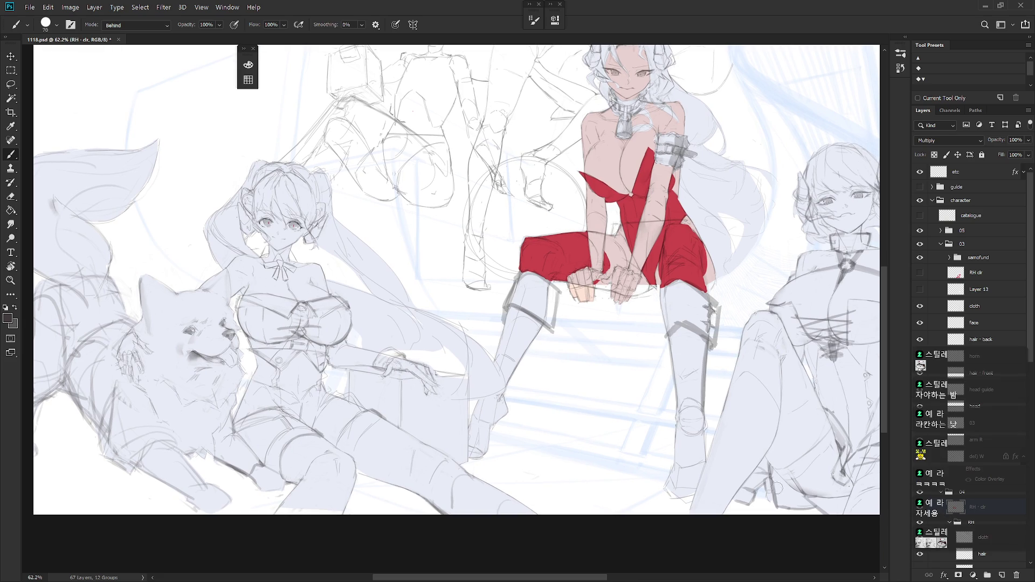
pyautogui.keyDown('ctrl'); pyautogui.click(965, 464); pyautogui.keyUp('ctrl')
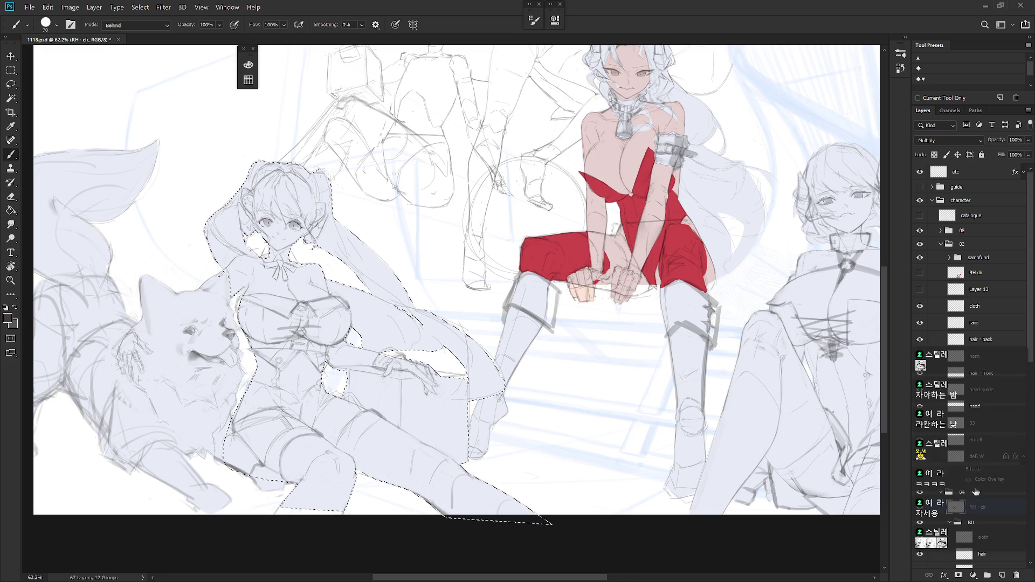
pyautogui.hotkey('ctrl', 'd')
pyautogui.click(1029, 502)
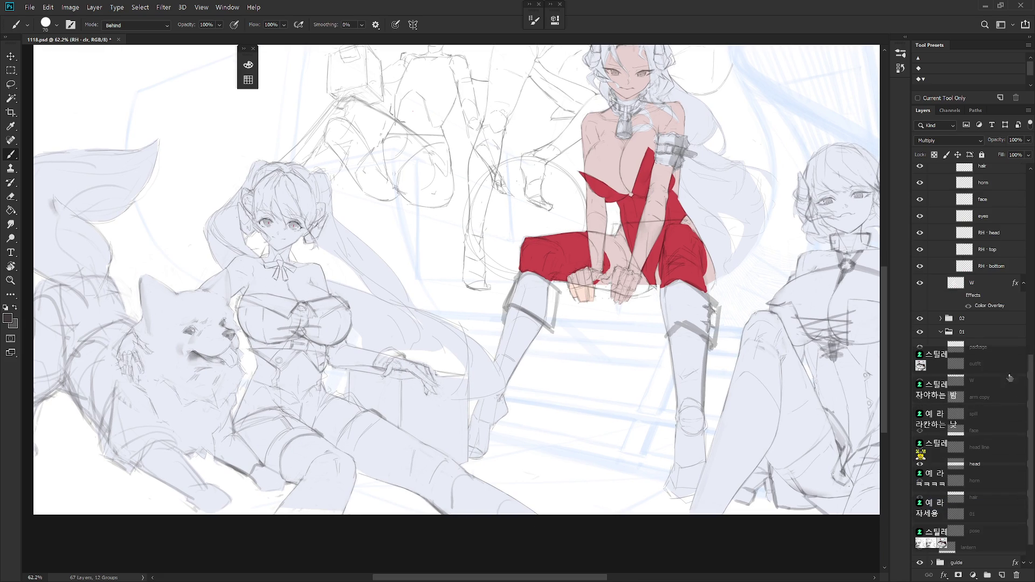
pyautogui.scroll(5, 1032, 416)
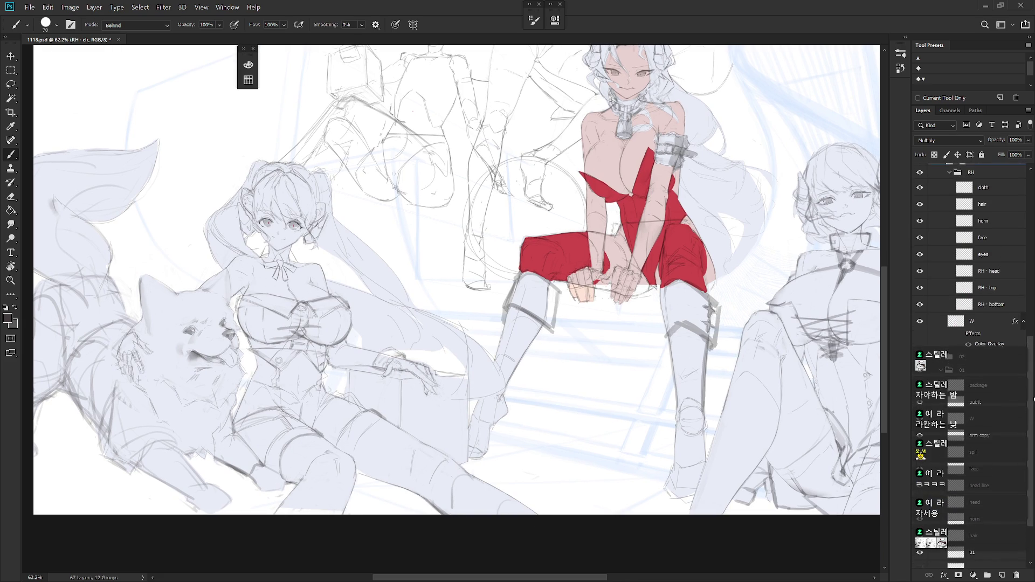
pyautogui.hotkey('ctrl', 'shift', 'd')
pyautogui.press(']')
pyautogui.press(']')
pyautogui.press(']')
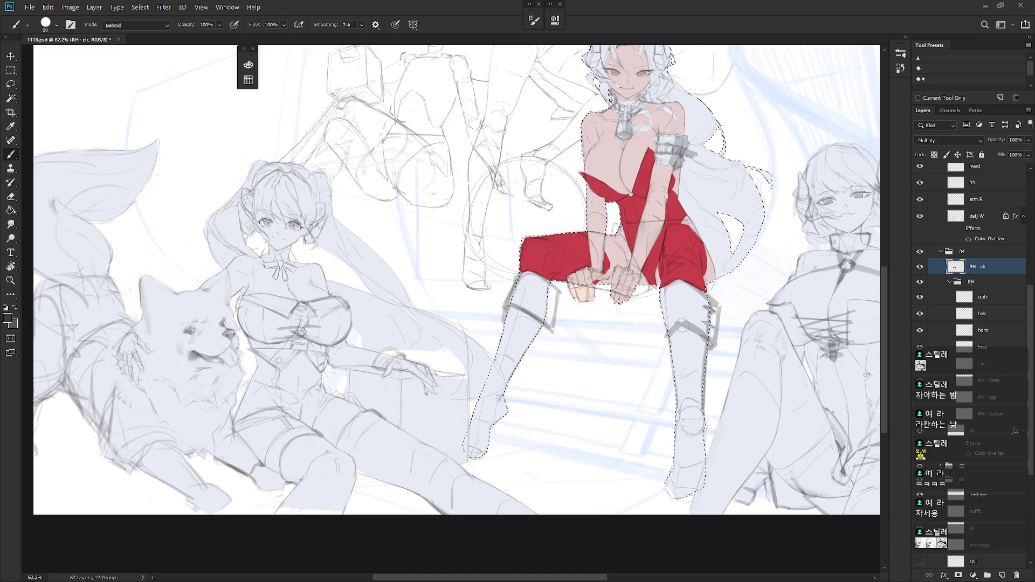
# Brush both lower legs and a band across the armband black at sizes 100–150, then deselect
pyautogui.moveTo(681, 333)
pyautogui.mouseDown()
pyautogui.moveTo(701, 348)
pyautogui.moveTo(678, 388)
pyautogui.moveTo(680, 341)
pyautogui.moveTo(691, 415)
pyautogui.moveTo(699, 378)
pyautogui.moveTo(678, 485)
pyautogui.moveTo(695, 447)
pyautogui.moveTo(698, 475)
pyautogui.moveTo(699, 409)
pyautogui.moveTo(695, 458)
pyautogui.moveTo(687, 456)
pyautogui.mouseUp()
pyautogui.press(']')
pyautogui.press(']')
pyautogui.moveTo(552, 380)
pyautogui.mouseDown()
pyautogui.moveTo(520, 458)
pyautogui.moveTo(549, 427)
pyautogui.moveTo(548, 366)
pyautogui.moveTo(555, 329)
pyautogui.moveTo(556, 381)
pyautogui.moveTo(567, 329)
pyautogui.moveTo(600, 400)
pyautogui.moveTo(598, 464)
pyautogui.mouseUp()
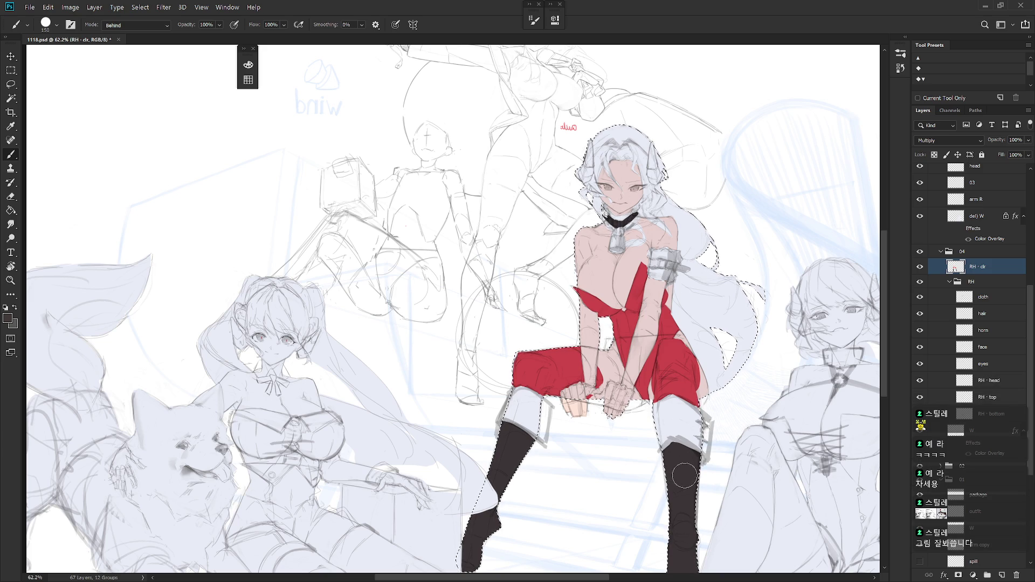
pyautogui.moveTo(643, 264); pyautogui.dragTo(690, 267)
pyautogui.hotkey('ctrl', 'd')
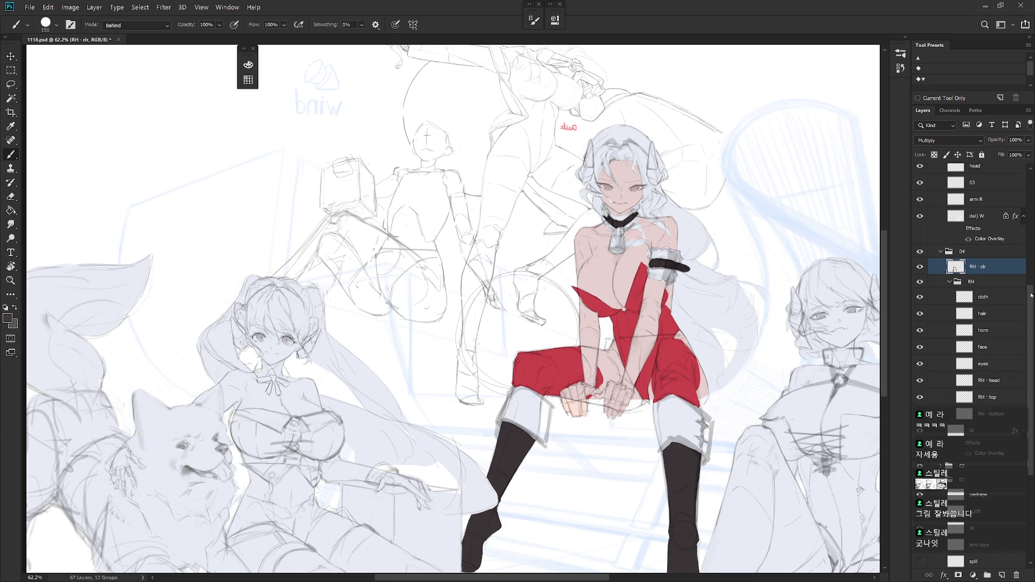
pyautogui.scroll(5, 1020, 188)
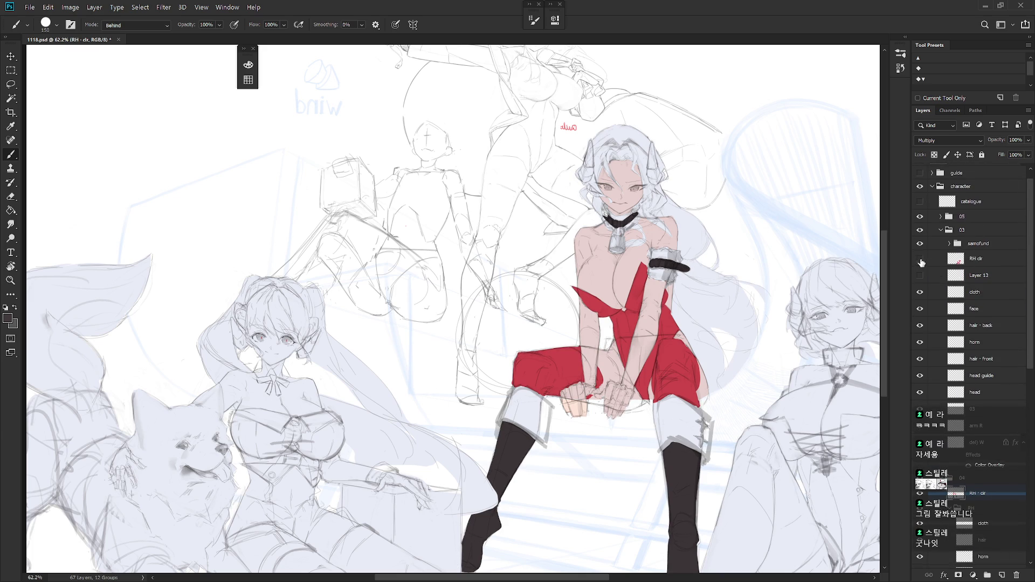
# Show the RH clr layer and sample yellow from the twin-tailed girl's belt buckle
pyautogui.click(920, 261)
pyautogui.click(988, 260)
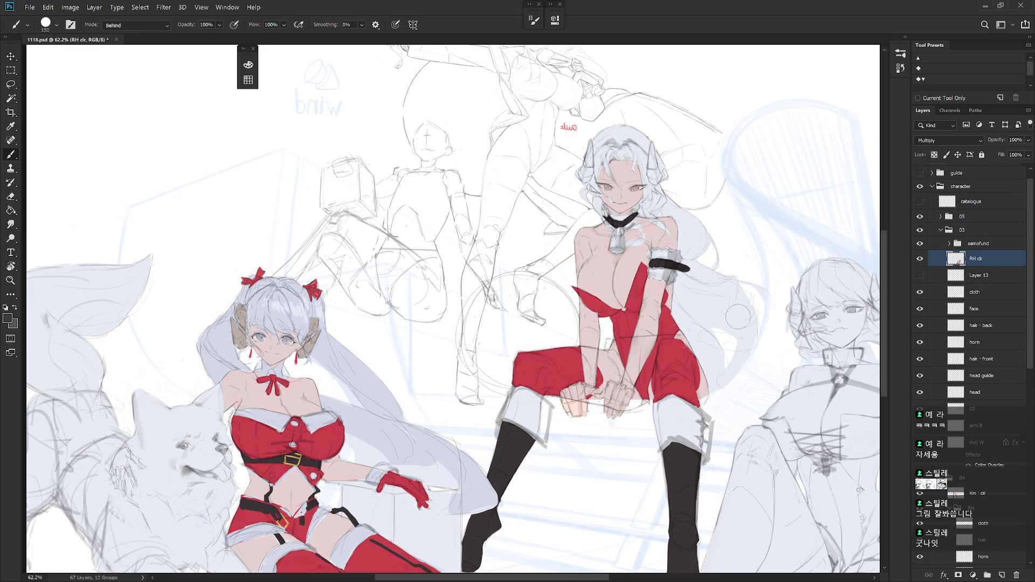
pyautogui.keyDown('alt'); pyautogui.click(302, 458); pyautogui.keyUp('alt')
pyautogui.keyDown('alt'); pyautogui.click(302, 458); pyautogui.keyUp('alt')
pyautogui.click(979, 494)
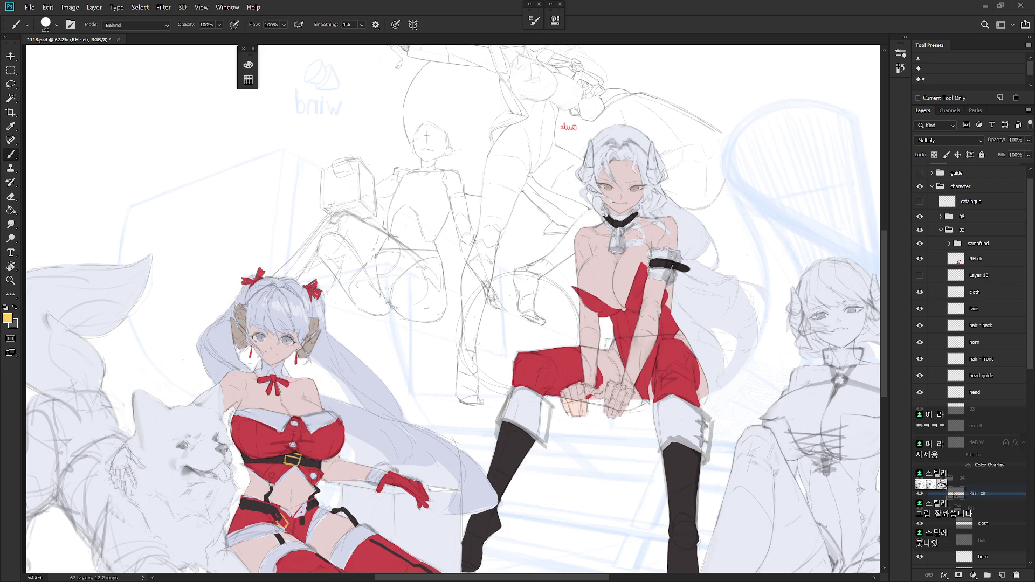
# Set the brush to Normal mode and paint the armband buckle and choker bell yellow
pyautogui.keyDown('shift'); pyautogui.rightClick(669, 259); pyautogui.keyUp('shift')
pyautogui.click(696, 256)
pyautogui.moveTo(657, 260)
pyautogui.mouseDown()
pyautogui.moveTo(667, 269)
pyautogui.moveTo(655, 269)
pyautogui.mouseUp()
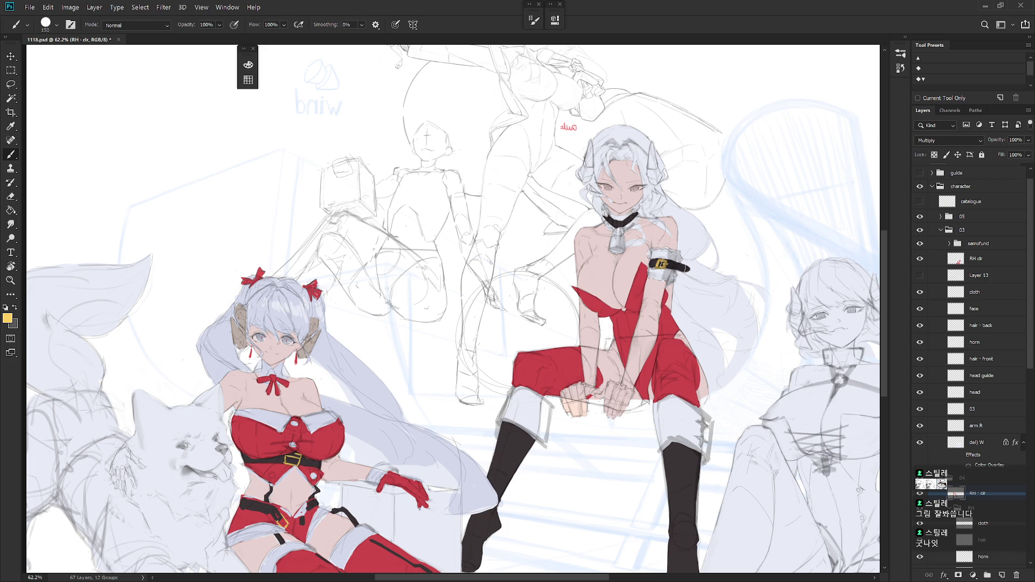
pyautogui.click(619, 223)
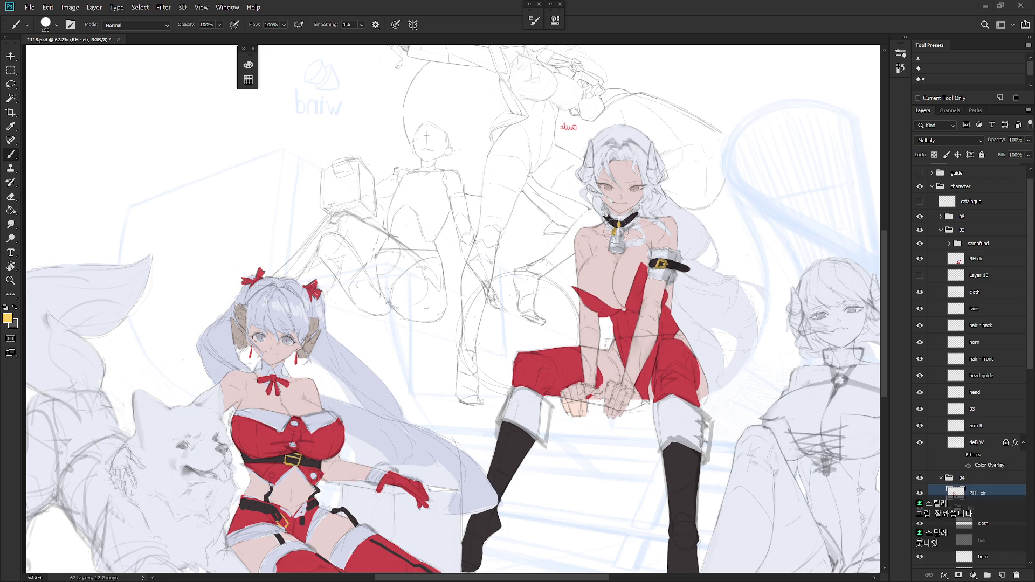
pyautogui.moveTo(620, 228)
pyautogui.mouseDown()
pyautogui.moveTo(613, 249)
pyautogui.moveTo(627, 240)
pyautogui.moveTo(625, 249)
pyautogui.moveTo(608, 254)
pyautogui.moveTo(612, 245)
pyautogui.mouseUp()
pyautogui.scroll(-2, 630, 364)
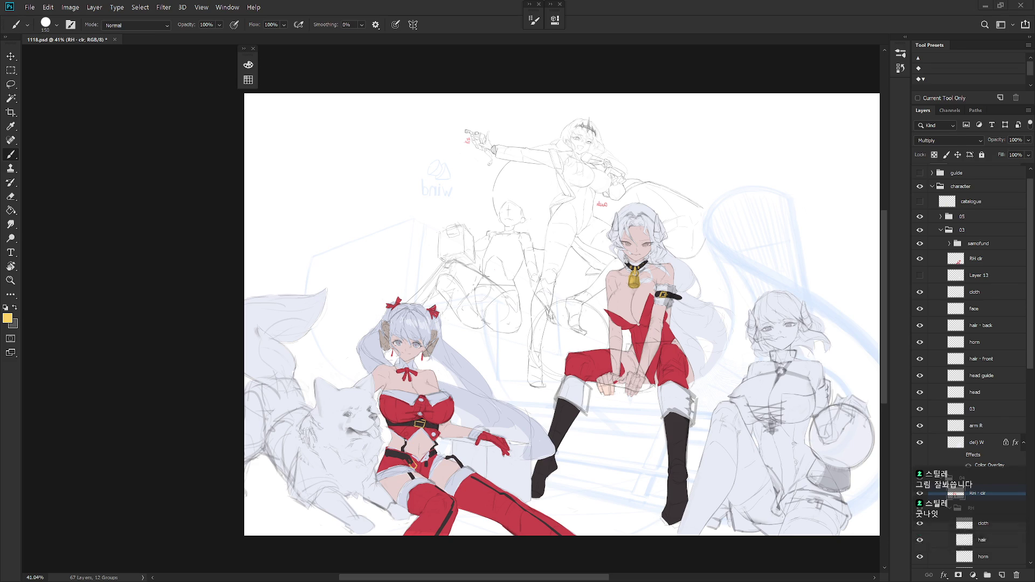
# Paint a yellow star on the left boot's cuff
pyautogui.press('h')
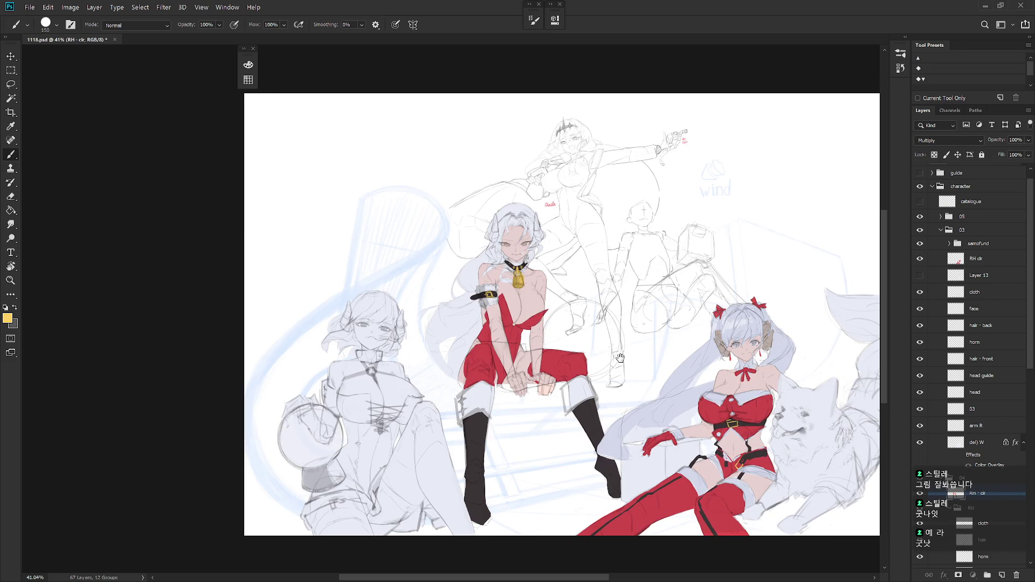
pyautogui.scroll(5, 613, 325)
pyautogui.moveTo(613, 325); pyautogui.dragTo(647, 245)
pyautogui.moveTo(510, 378)
pyautogui.mouseDown()
pyautogui.moveTo(526, 386)
pyautogui.moveTo(507, 402)
pyautogui.moveTo(520, 394)
pyautogui.moveTo(521, 419)
pyautogui.moveTo(528, 408)
pyautogui.moveTo(515, 418)
pyautogui.mouseUp()
pyautogui.scroll(-3, 683, 475)
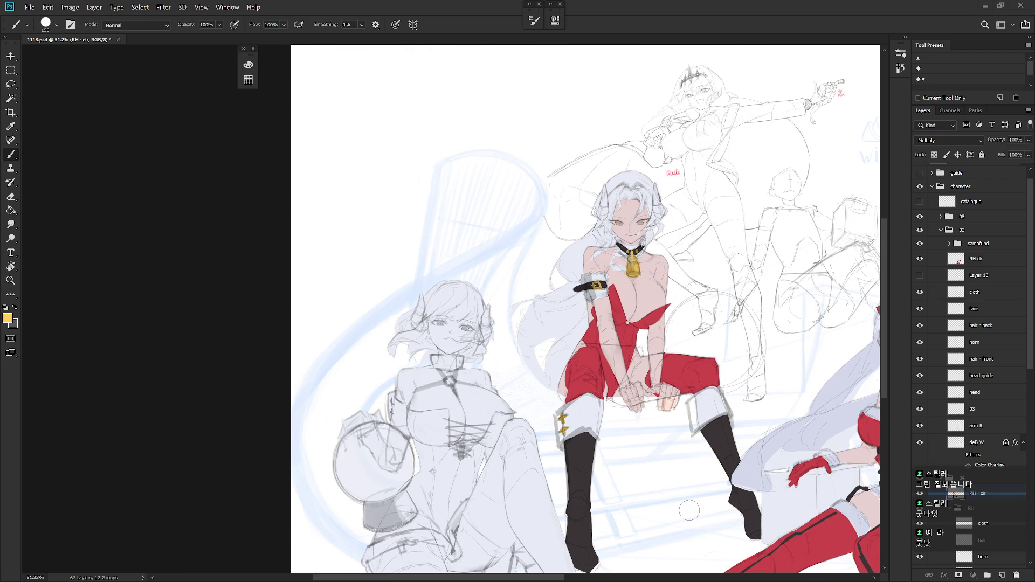
pyautogui.scroll(-3, 690, 510)
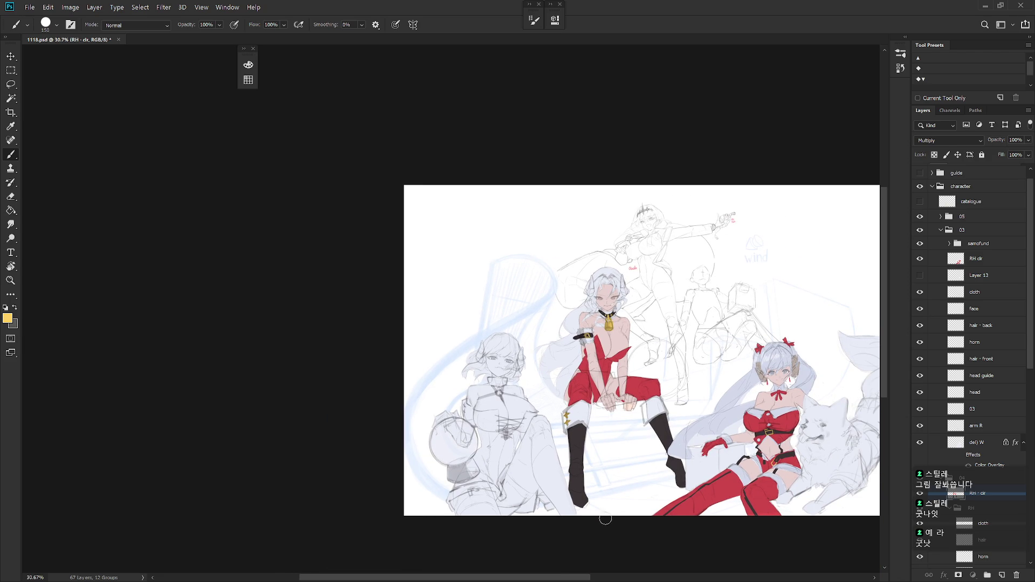
# Sample near-white on RH clr in group 03, toggle the del) W overlay to compare, then select layer W
pyautogui.click(992, 263)
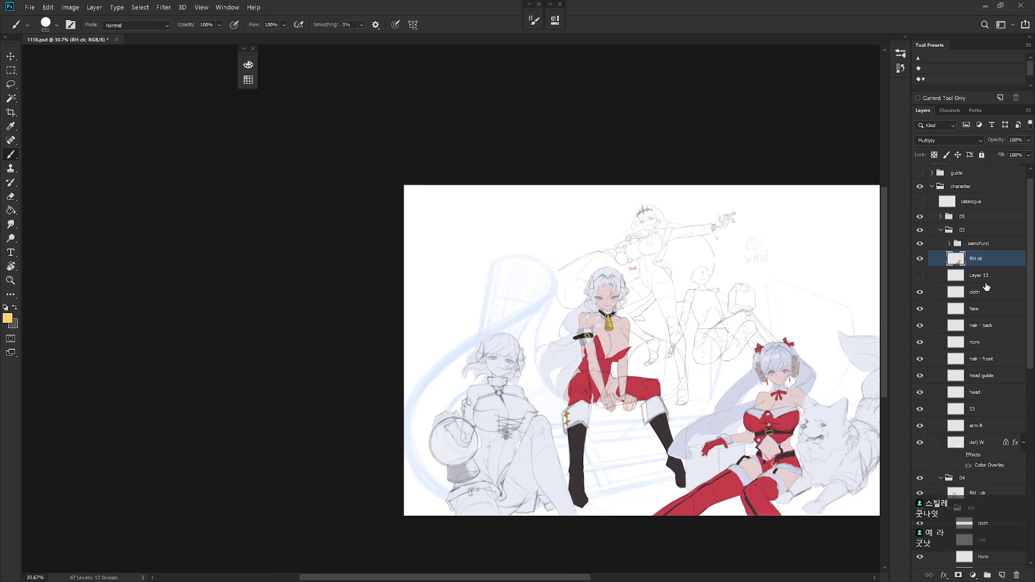
pyautogui.keyDown('alt'); pyautogui.click(742, 477); pyautogui.keyUp('alt')
pyautogui.click(961, 457)
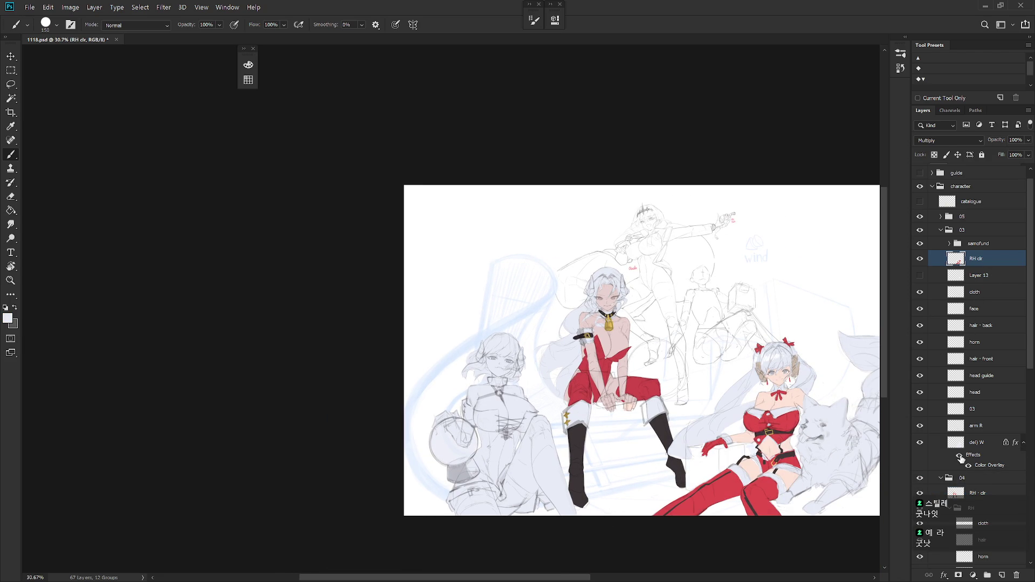
pyautogui.click(961, 457)
pyautogui.click(960, 457)
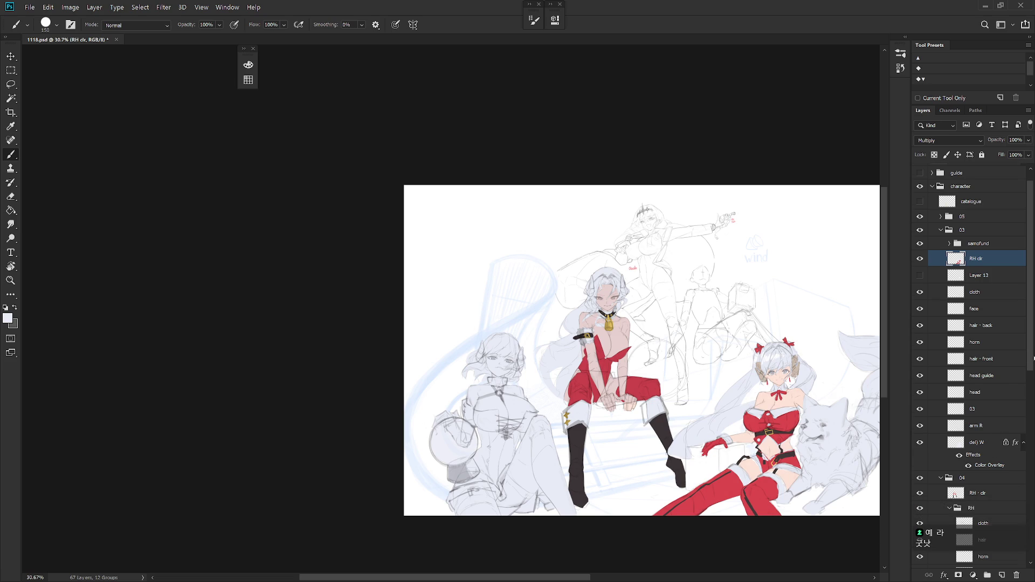
pyautogui.scroll(-5, 1033, 353)
pyautogui.click(987, 484)
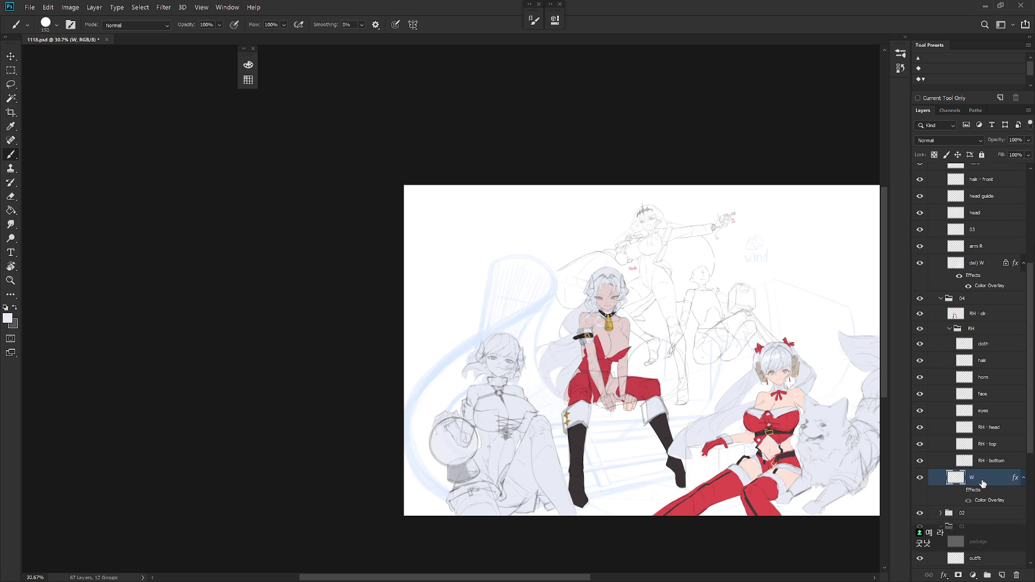
# Turn on layer W's overlay, set the brush to Behind mode and paint white behind the boot-top stars
pyautogui.click(959, 491)
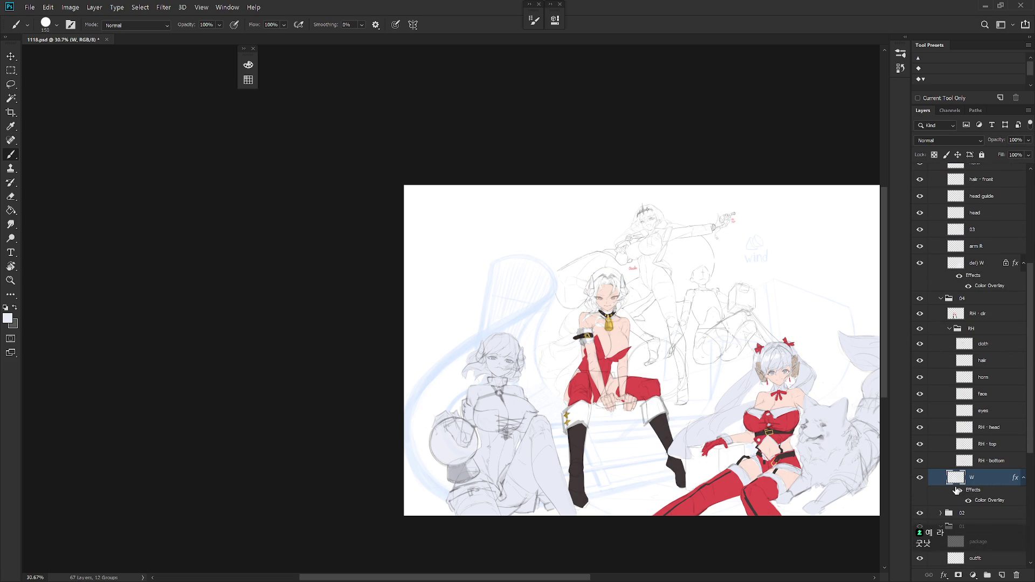
pyautogui.scroll(5, 971, 351)
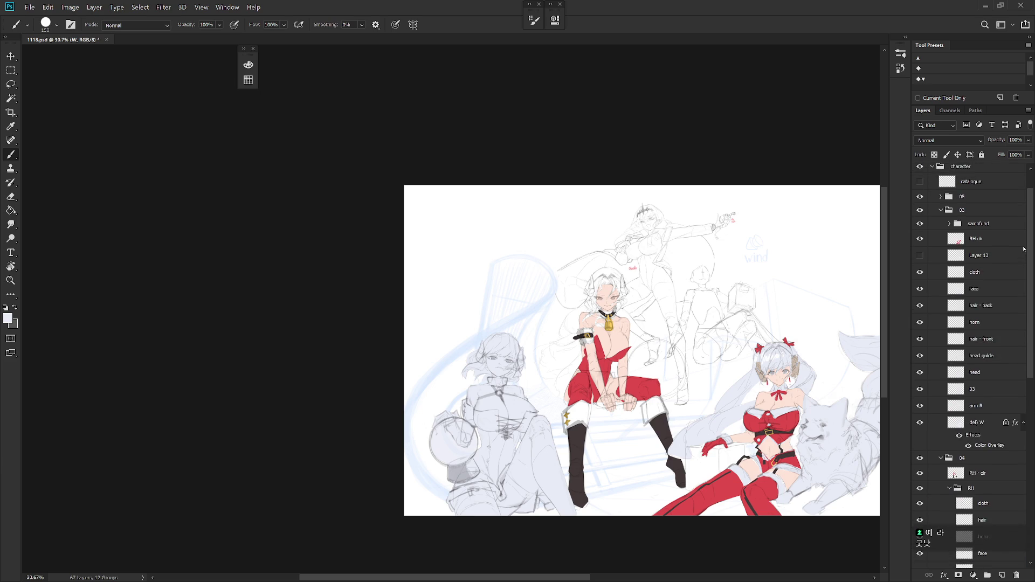
pyautogui.click(976, 238)
pyautogui.keyDown('ctrl'); pyautogui.click(592, 409); pyautogui.keyUp('ctrl')
pyautogui.keyDown('shift'); pyautogui.rightClick(589, 408); pyautogui.keyUp('shift')
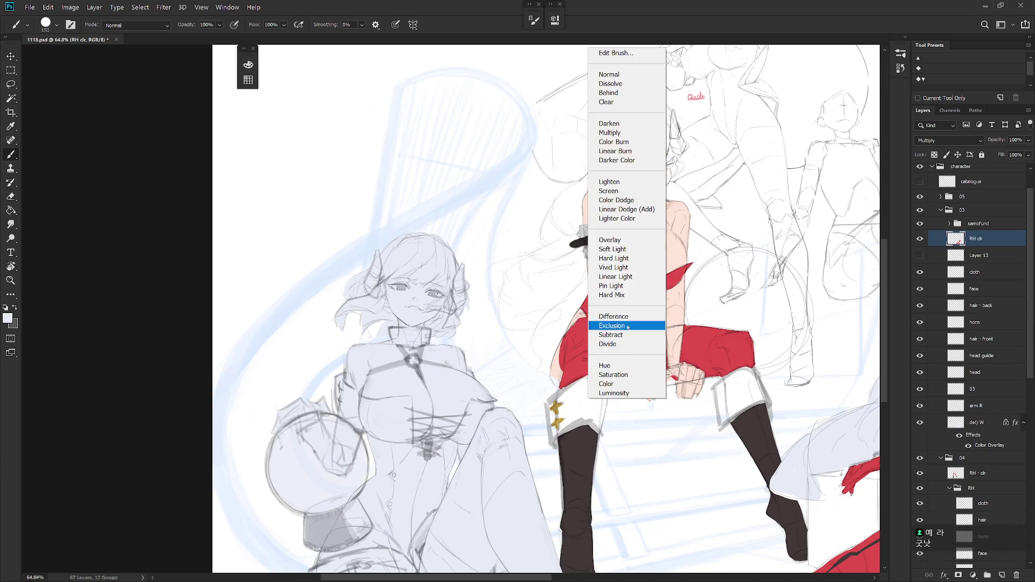
pyautogui.click(620, 100)
pyautogui.moveTo(550, 410)
pyautogui.mouseDown()
pyautogui.moveTo(561, 426)
pyautogui.moveTo(564, 408)
pyautogui.mouseUp()
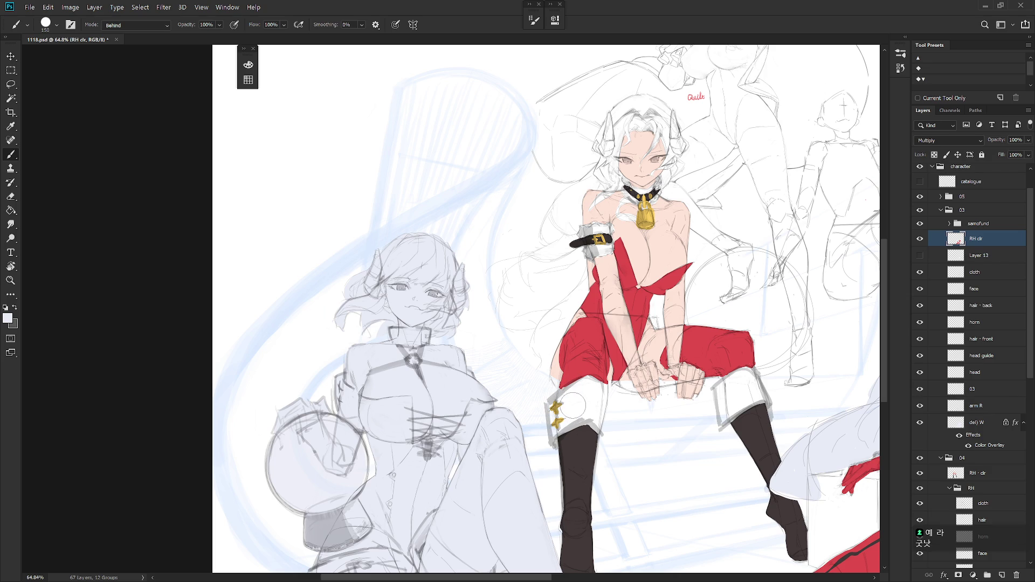
pyautogui.click(996, 475)
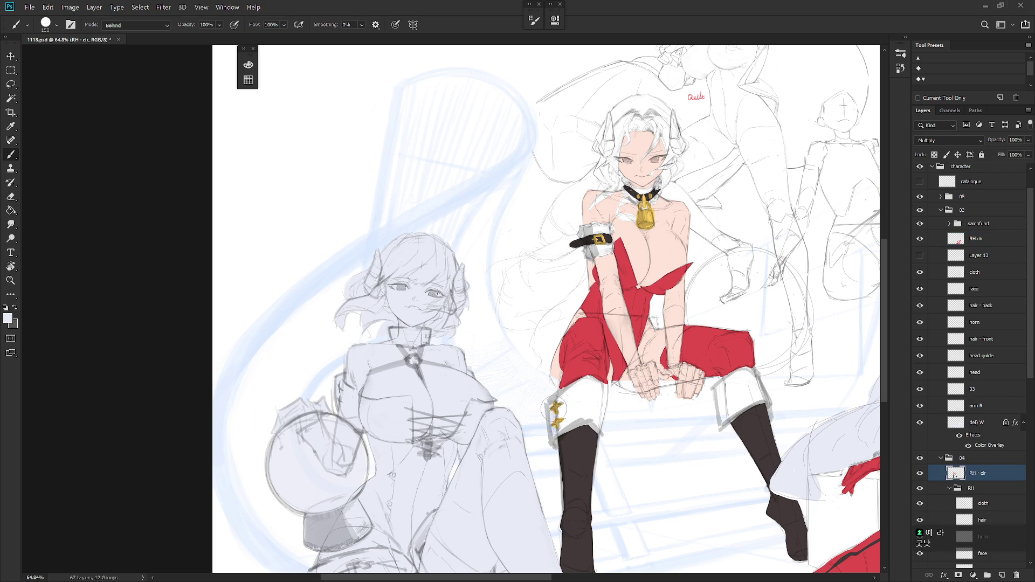
# Add light grey shading to the left and right boot tops, then repaint the mouth as a frown
pyautogui.moveTo(565, 422); pyautogui.dragTo(603, 394)
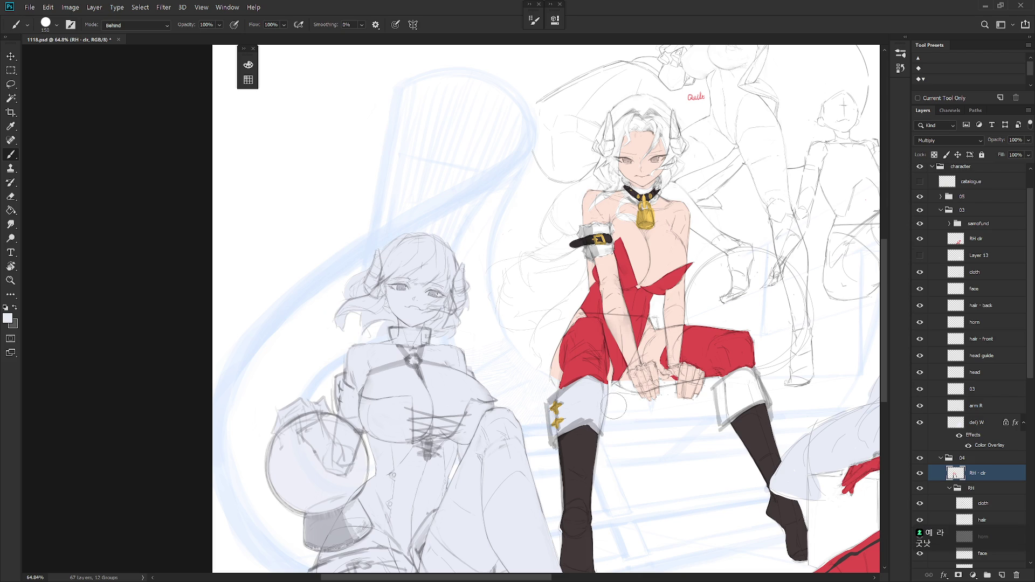
pyautogui.moveTo(715, 391)
pyautogui.mouseDown()
pyautogui.moveTo(719, 402)
pyautogui.moveTo(725, 389)
pyautogui.moveTo(733, 399)
pyautogui.moveTo(751, 390)
pyautogui.mouseUp()
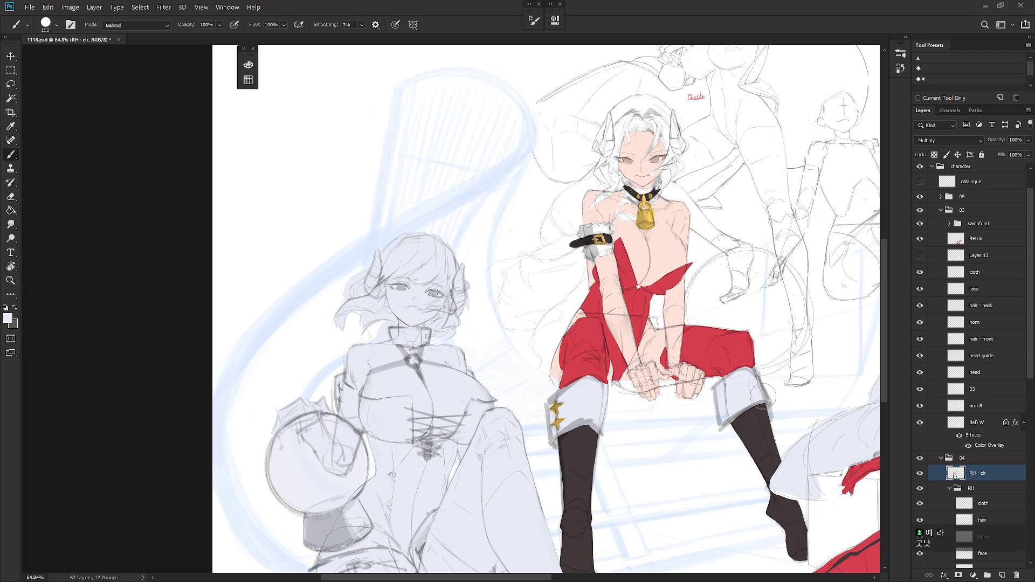
pyautogui.moveTo(686, 391); pyautogui.dragTo(672, 477)
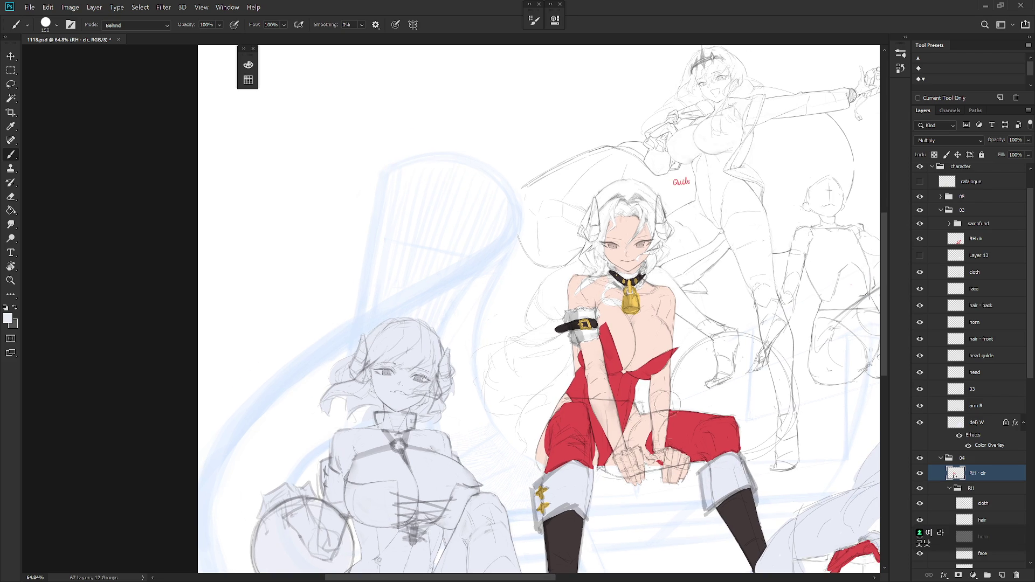
pyautogui.moveTo(614, 265)
pyautogui.mouseDown()
pyautogui.moveTo(650, 275)
pyautogui.moveTo(645, 288)
pyautogui.mouseUp()
pyautogui.scroll(-5, 681, 317)
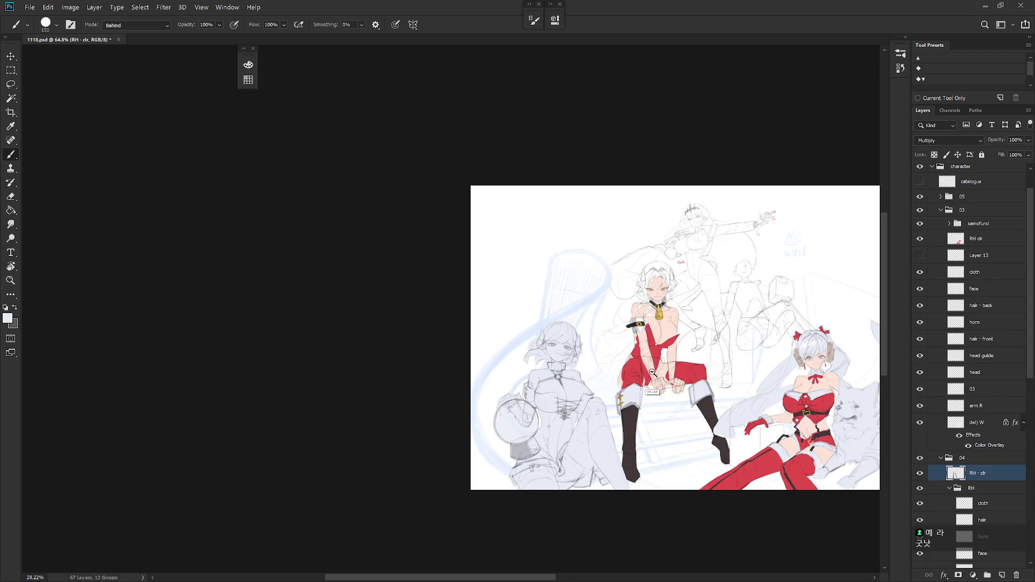
pyautogui.scroll(4, 639, 306)
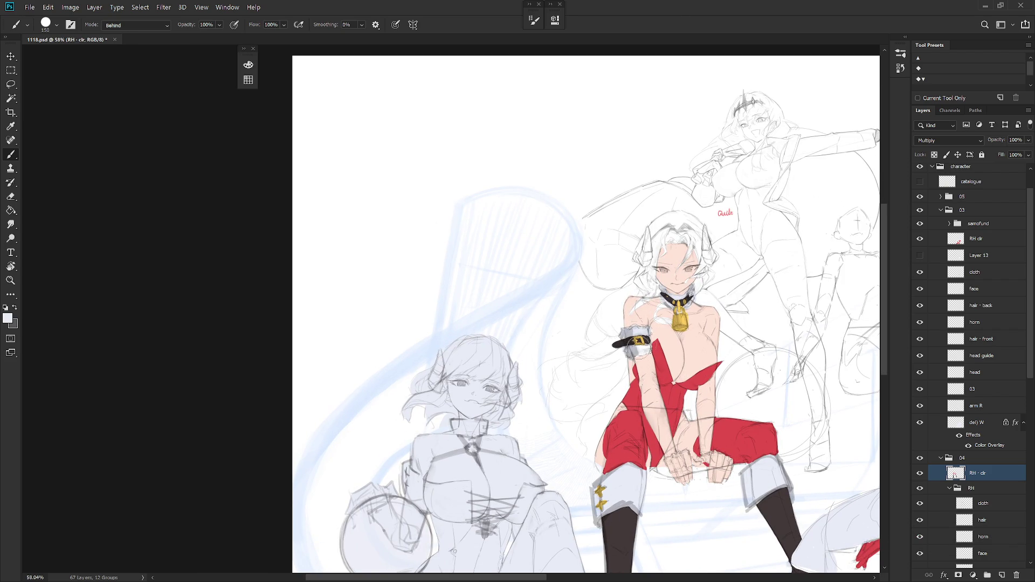
pyautogui.scroll(-2, 733, 392)
pyautogui.moveTo(734, 392); pyautogui.dragTo(648, 399)
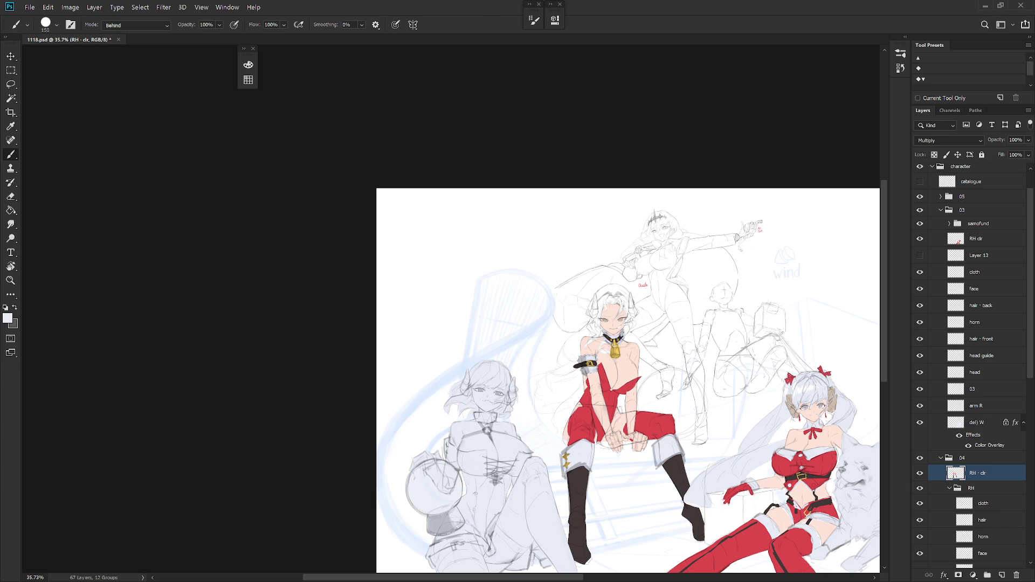
# Toggle Brush Settings with F5, then mirror the canvas horizontally and zoom in slightly
pyautogui.press('F5')
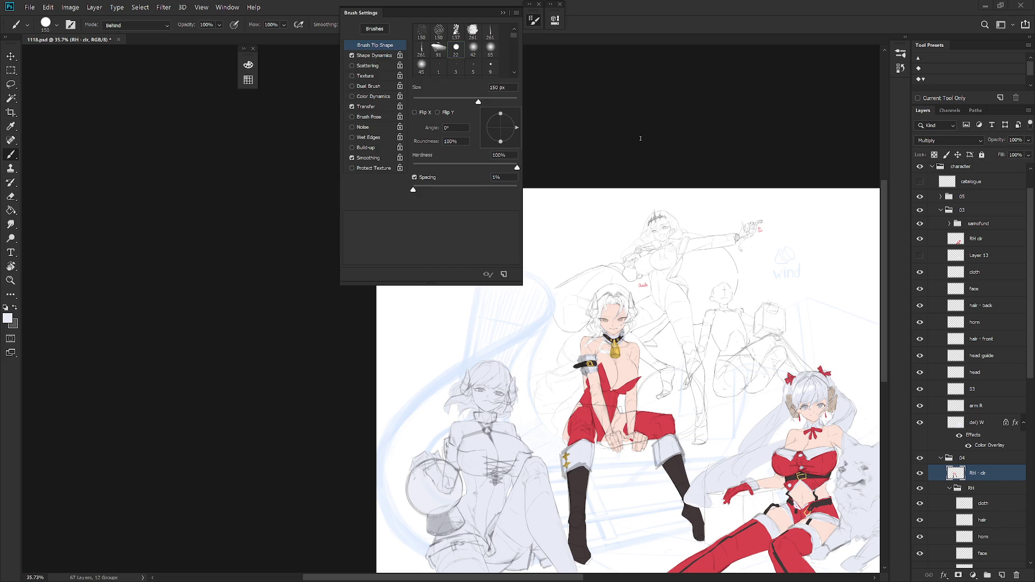
pyautogui.press('F5')
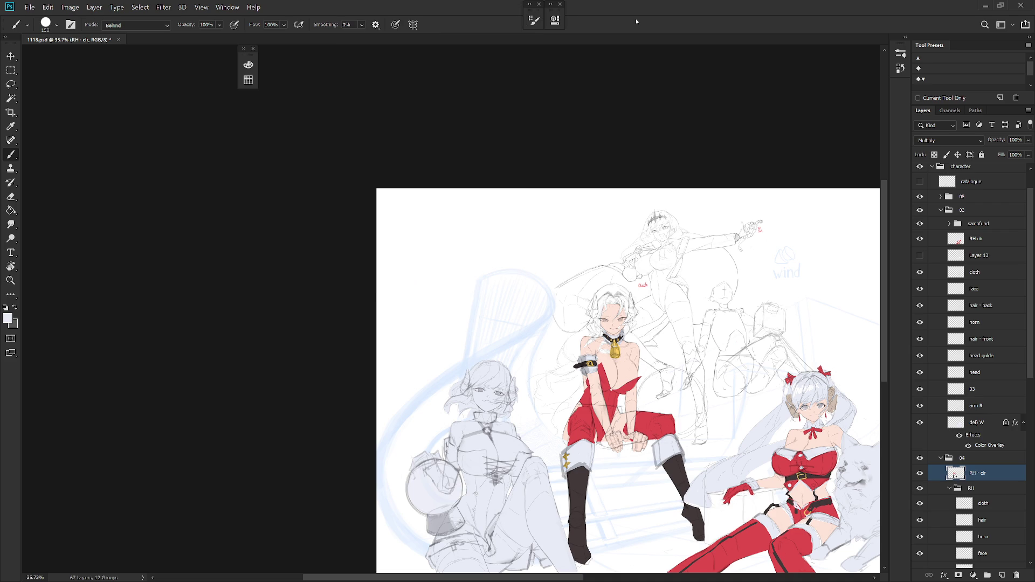
pyautogui.hotkey('ctrl', 'shift', 'h')
pyautogui.scroll(2, 628, 380)
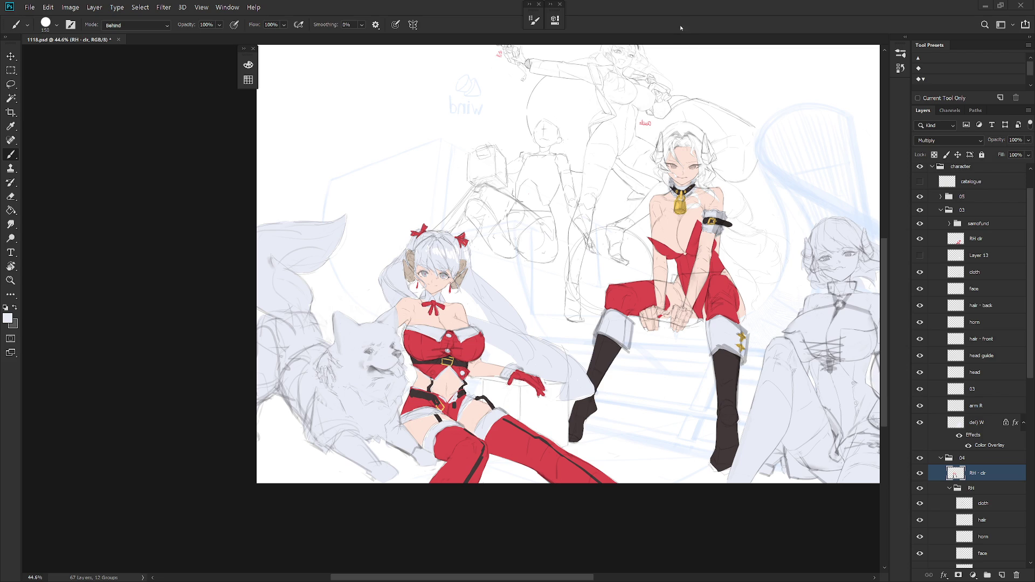
# With the Color panel shown, paint a dark hooked stroke along the central girl's left horn
pyautogui.scroll(5, 636, 189)
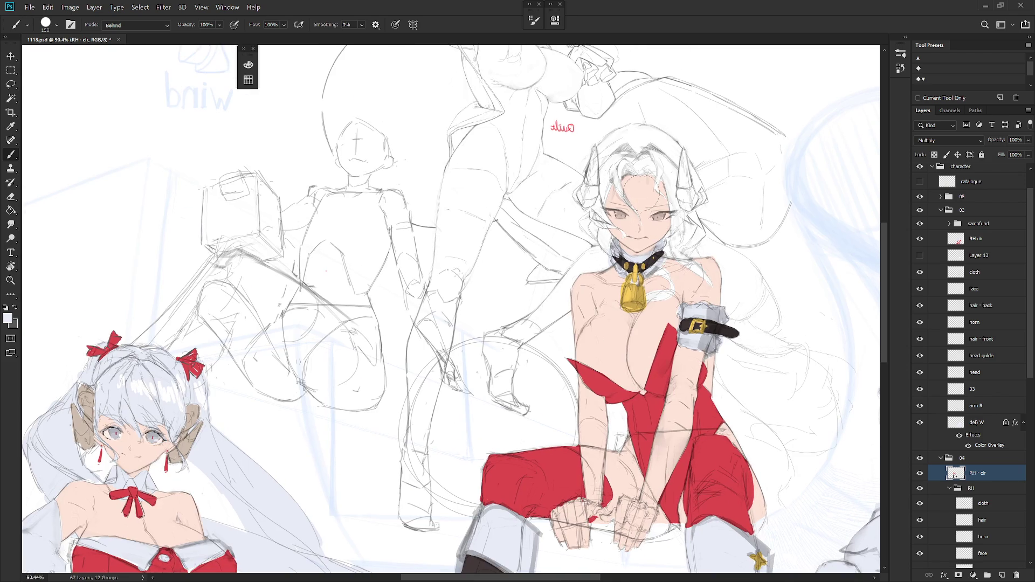
pyautogui.press('F6')
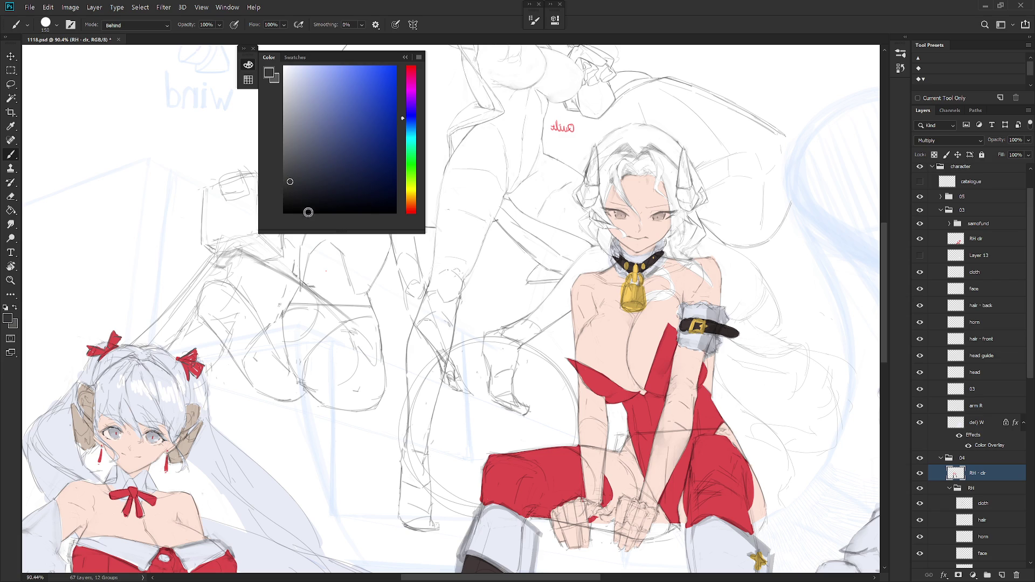
pyautogui.scroll(3, 599, 269)
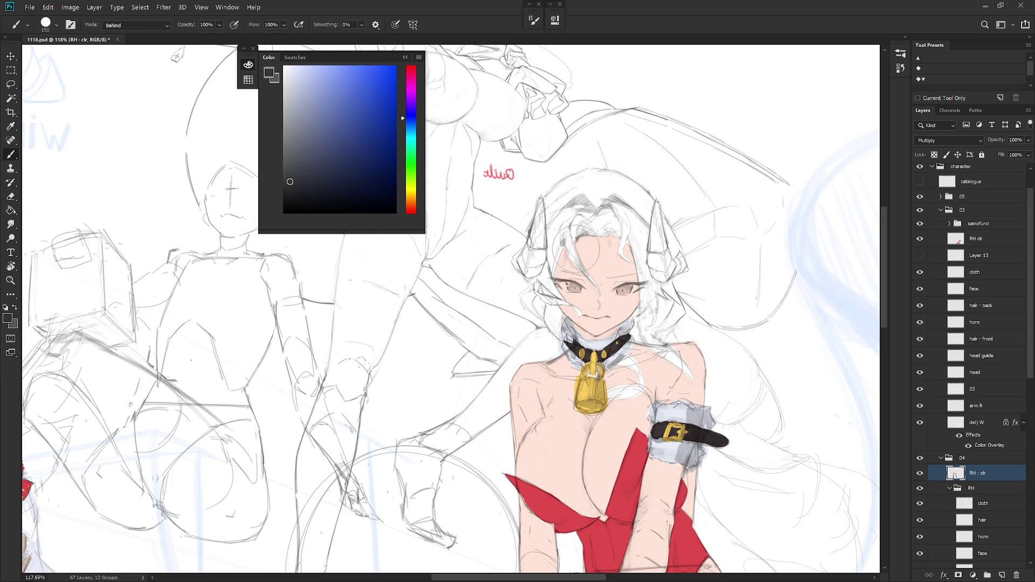
pyautogui.moveTo(547, 262); pyautogui.dragTo(535, 295)
pyautogui.moveTo(536, 281); pyautogui.dragTo(544, 297)
# Load the W layer's outline as a selection
pyautogui.click(1032, 445)
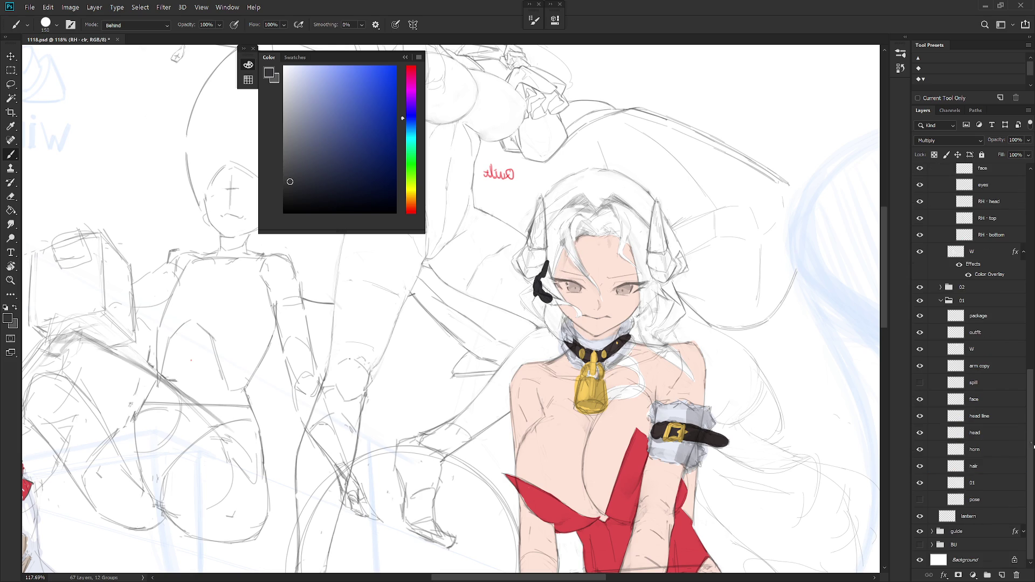
pyautogui.keyDown('ctrl'); pyautogui.click(959, 255); pyautogui.keyUp('ctrl')
pyautogui.scroll(3, 1025, 274)
pyautogui.scroll(1, 1026, 274)
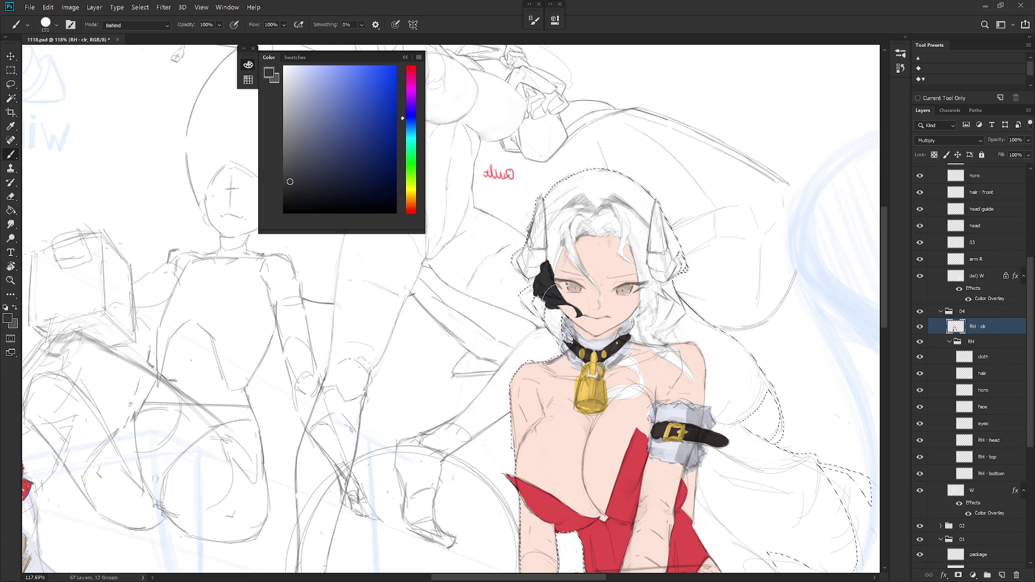
# Paint dark hair down past the ear and up over the left side of the head
pyautogui.moveTo(555, 297)
pyautogui.mouseDown()
pyautogui.moveTo(555, 323)
pyautogui.moveTo(523, 294)
pyautogui.moveTo(531, 269)
pyautogui.mouseUp()
pyautogui.moveTo(554, 215)
pyautogui.mouseDown()
pyautogui.moveTo(553, 259)
pyautogui.moveTo(551, 207)
pyautogui.moveTo(599, 294)
pyautogui.moveTo(570, 230)
pyautogui.moveTo(579, 172)
pyautogui.moveTo(620, 215)
pyautogui.moveTo(639, 207)
pyautogui.moveTo(634, 231)
pyautogui.moveTo(647, 205)
pyautogui.moveTo(644, 238)
pyautogui.moveTo(671, 216)
pyautogui.moveTo(666, 205)
pyautogui.moveTo(662, 254)
pyautogui.moveTo(685, 224)
pyautogui.moveTo(686, 256)
pyautogui.mouseUp()
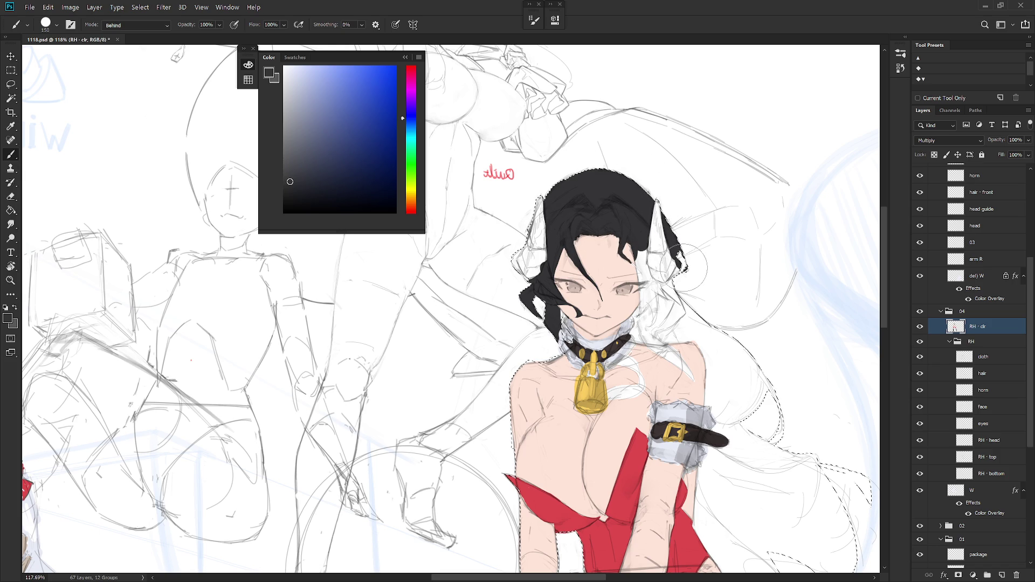
pyautogui.press('e')
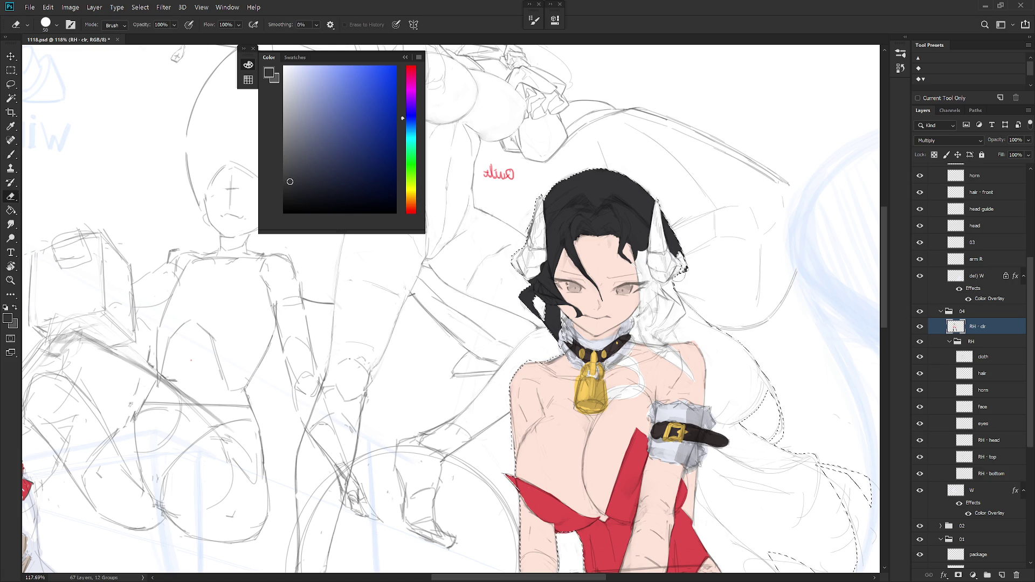
pyautogui.press('b')
# Extend the dark hair right of the face and down her right side, filling shoulder and face gaps
pyautogui.moveTo(640, 250)
pyautogui.mouseDown()
pyautogui.moveTo(642, 294)
pyautogui.moveTo(671, 293)
pyautogui.moveTo(640, 307)
pyautogui.moveTo(637, 324)
pyautogui.moveTo(683, 369)
pyautogui.moveTo(648, 302)
pyautogui.moveTo(672, 345)
pyautogui.moveTo(693, 335)
pyautogui.moveTo(712, 345)
pyautogui.moveTo(712, 474)
pyautogui.moveTo(734, 356)
pyautogui.moveTo(740, 441)
pyautogui.moveTo(755, 399)
pyautogui.moveTo(784, 475)
pyautogui.mouseUp()
pyautogui.scroll(-3, 628, 262)
pyautogui.moveTo(699, 323)
pyautogui.mouseDown()
pyautogui.moveTo(669, 415)
pyautogui.moveTo(690, 464)
pyautogui.moveTo(686, 406)
pyautogui.moveTo(711, 465)
pyautogui.moveTo(725, 366)
pyautogui.moveTo(736, 428)
pyautogui.moveTo(754, 408)
pyautogui.mouseUp()
pyautogui.scroll(3, 701, 380)
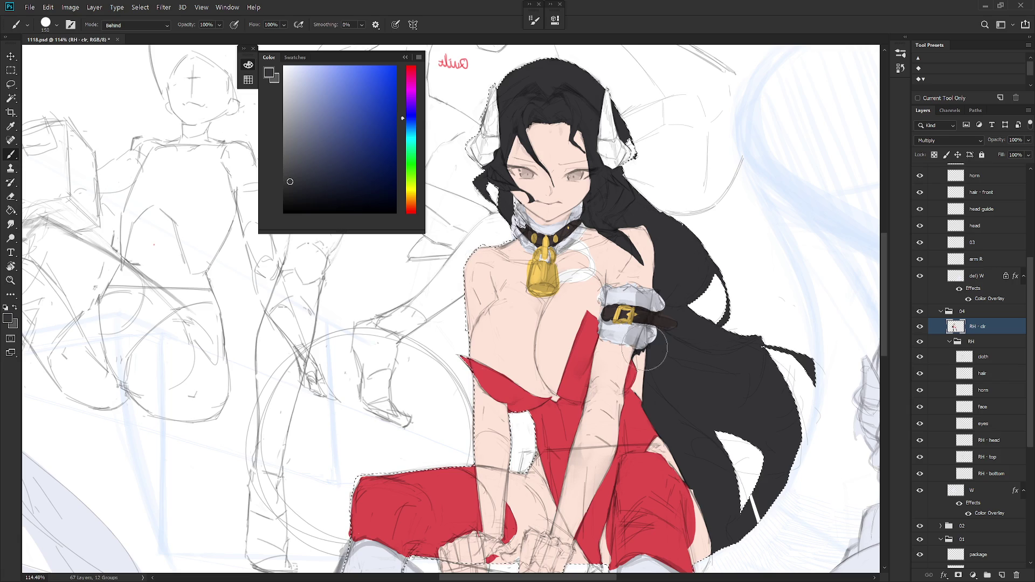
pyautogui.moveTo(685, 399); pyautogui.dragTo(701, 337)
pyautogui.scroll(-3, 701, 337)
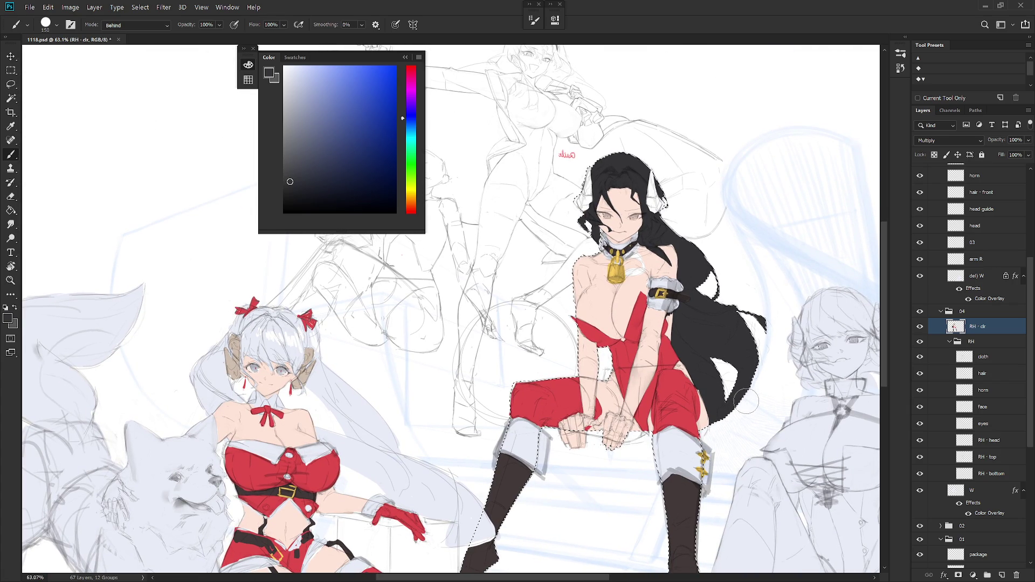
pyautogui.scroll(3, 663, 245)
pyautogui.moveTo(681, 241); pyautogui.dragTo(681, 222)
pyautogui.moveTo(561, 243)
pyautogui.mouseDown()
pyautogui.moveTo(547, 216)
pyautogui.moveTo(555, 195)
pyautogui.moveTo(558, 215)
pyautogui.mouseUp()
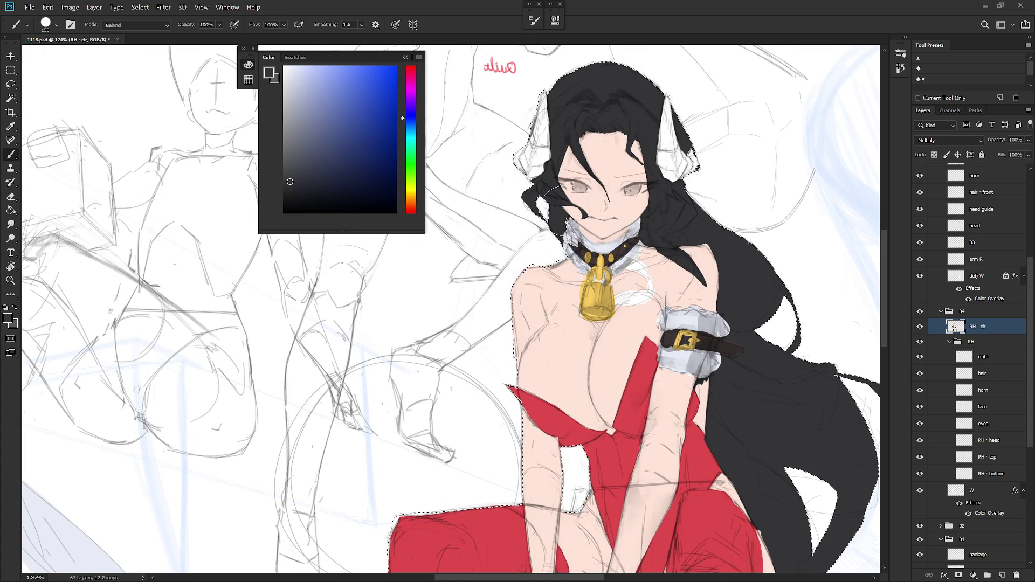
pyautogui.scroll(-7, 624, 370)
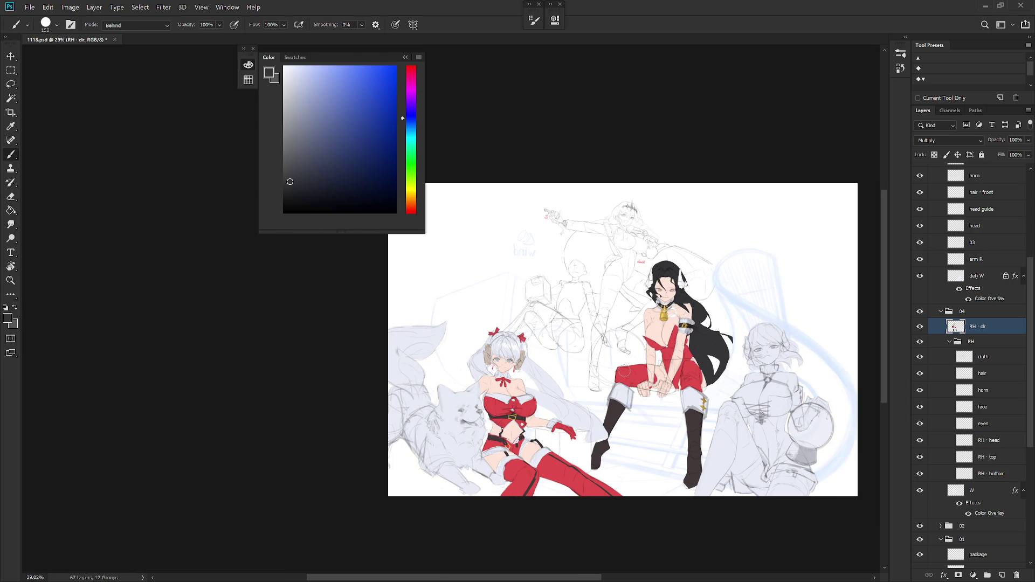
# Return the brush to Normal mode and touch up the arm's edge with sampled skin pink
pyautogui.scroll(2, 696, 330)
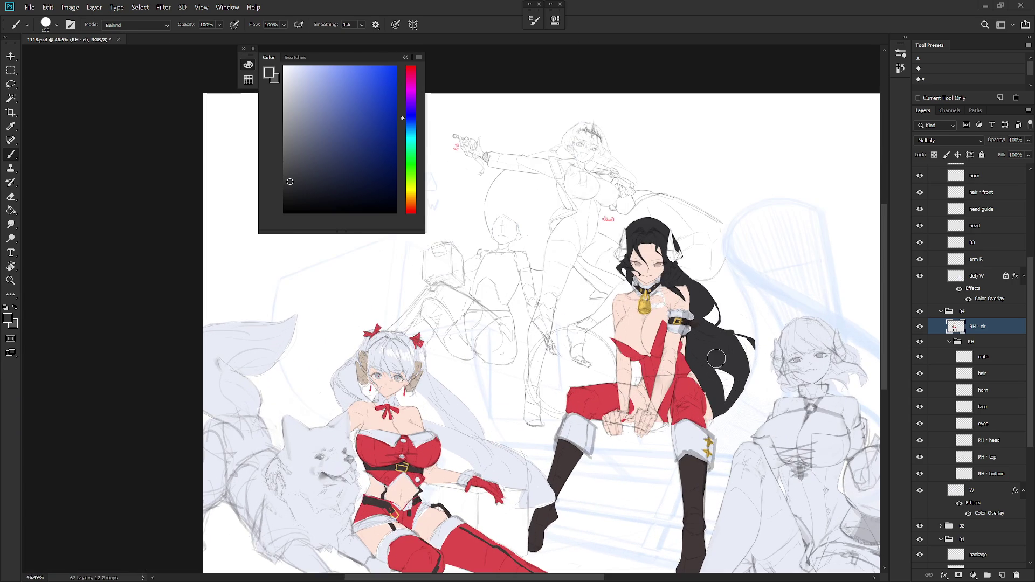
pyautogui.scroll(3, 700, 342)
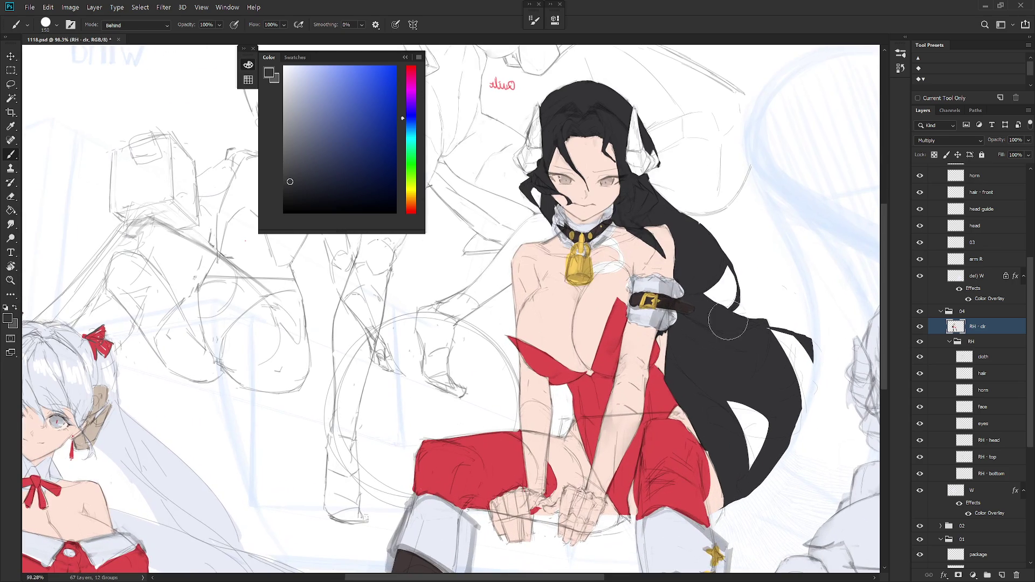
pyautogui.keyDown('shift'); pyautogui.rightClick(669, 323); pyautogui.keyUp('shift')
pyautogui.click(692, 258)
pyautogui.keyDown('alt'); pyautogui.click(662, 340); pyautogui.keyUp('alt')
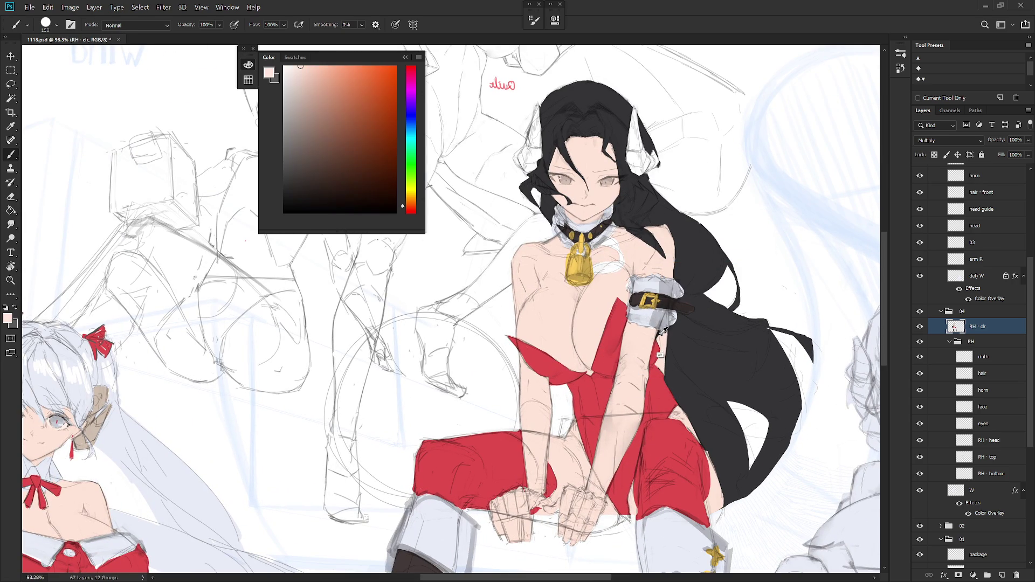
pyautogui.moveTo(661, 337); pyautogui.dragTo(668, 332)
# Flip the canvas horizontally, select the RH clr layer, and sample the right girl's beige horn colour
pyautogui.scroll(-2, 690, 392)
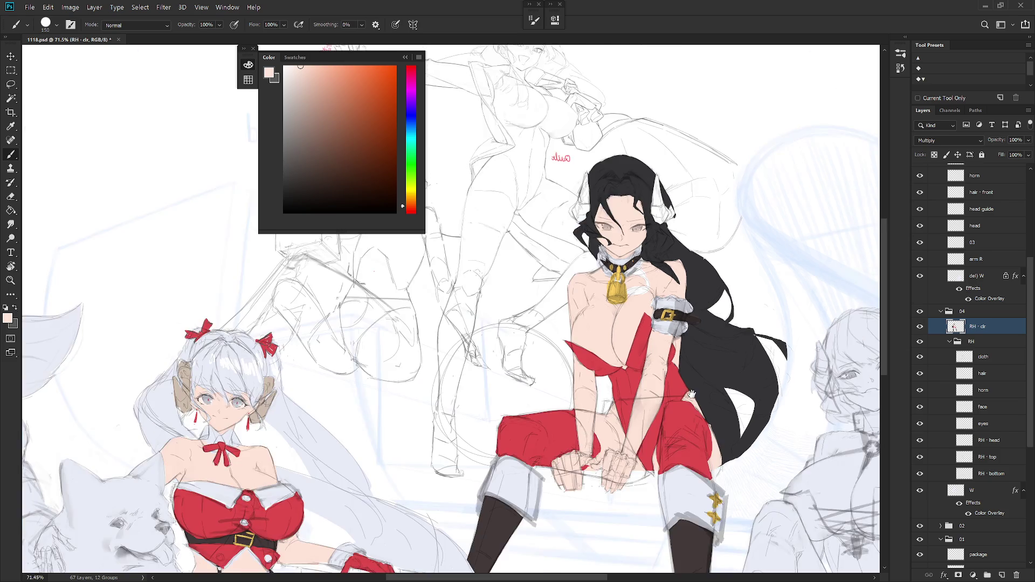
pyautogui.scroll(-3, 690, 392)
pyautogui.press('h')
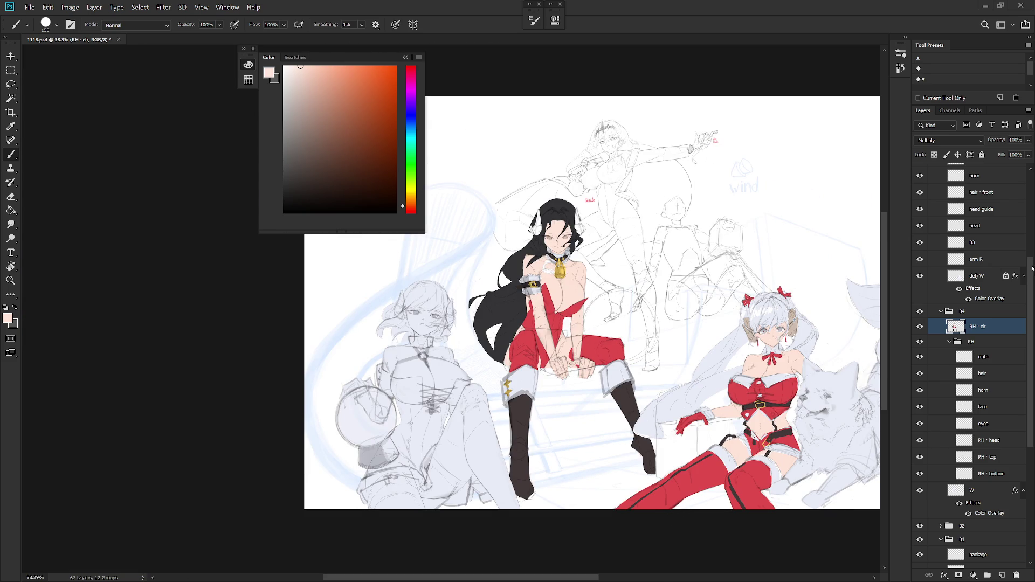
pyautogui.moveTo(1031, 280); pyautogui.dragTo(1034, 206)
pyautogui.click(998, 253)
pyautogui.keyDown('alt'); pyautogui.click(749, 330); pyautogui.keyUp('alt')
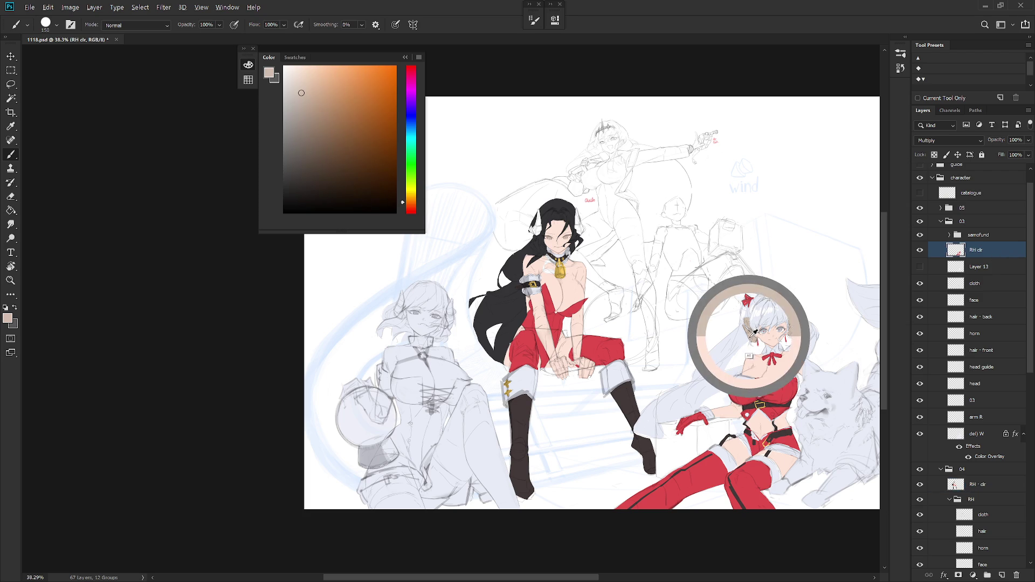
# Set the brush to Behind mode and paint both horns beige, tidying the left horn with the eraser
pyautogui.scroll(5, 540, 218)
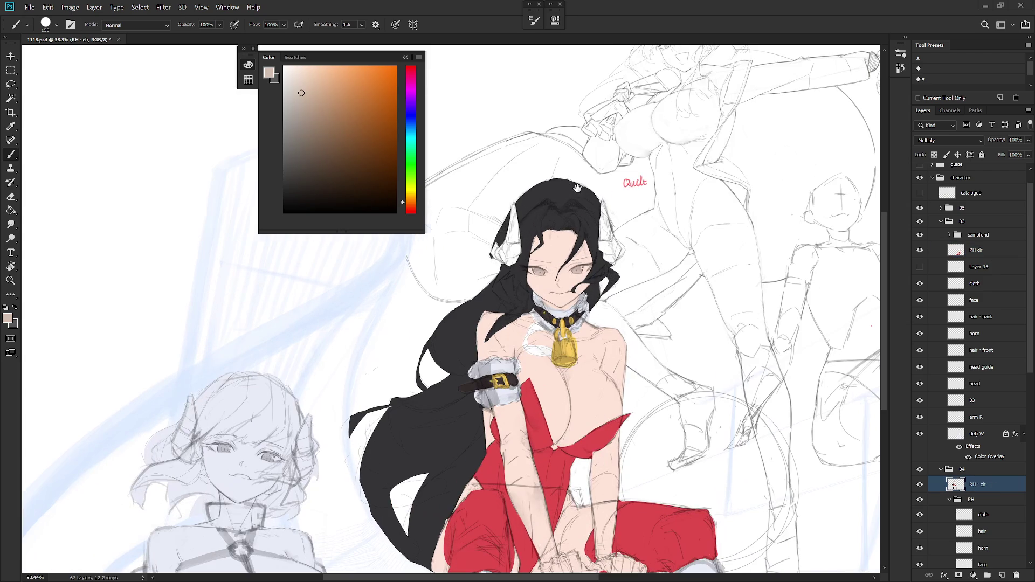
pyautogui.keyDown('shift'); pyautogui.rightClick(549, 195); pyautogui.keyUp('shift')
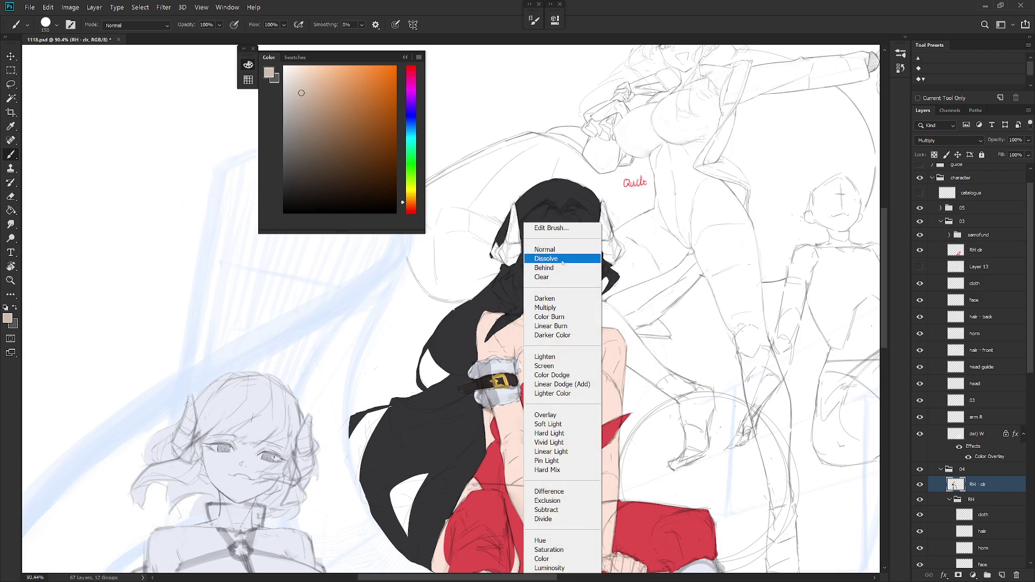
pyautogui.click(545, 267)
pyautogui.moveTo(503, 267)
pyautogui.mouseDown()
pyautogui.moveTo(500, 248)
pyautogui.moveTo(496, 261)
pyautogui.moveTo(520, 221)
pyautogui.moveTo(513, 238)
pyautogui.moveTo(507, 213)
pyautogui.mouseUp()
pyautogui.press('e')
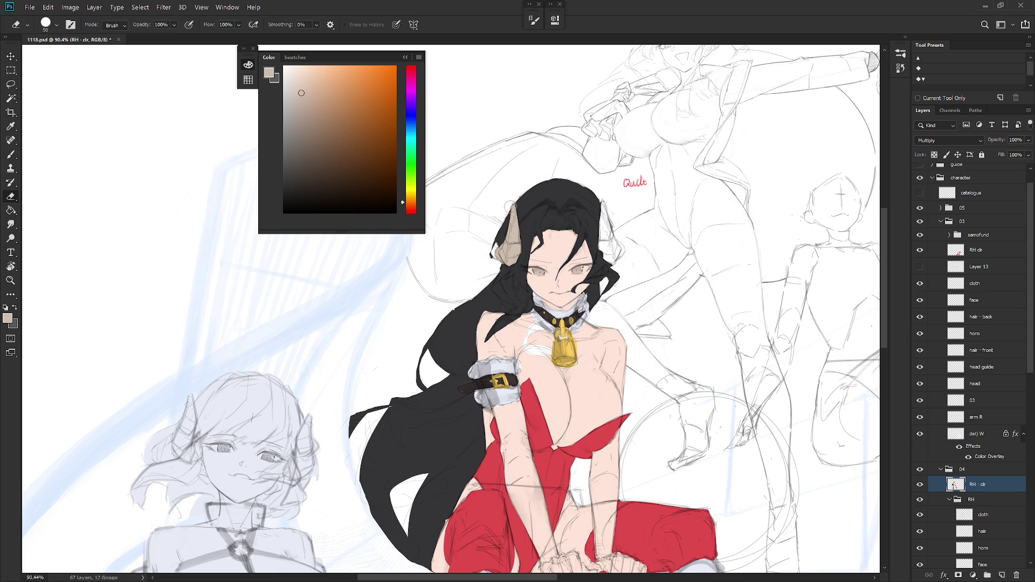
pyautogui.press('b')
pyautogui.moveTo(601, 200)
pyautogui.mouseDown()
pyautogui.moveTo(604, 259)
pyautogui.moveTo(620, 251)
pyautogui.mouseUp()
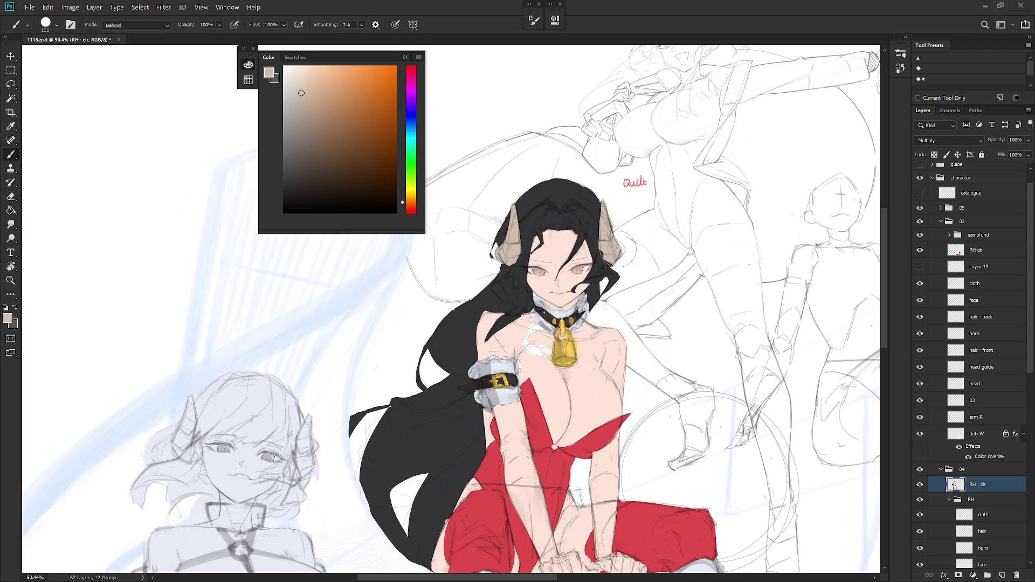
pyautogui.scroll(-5, 637, 224)
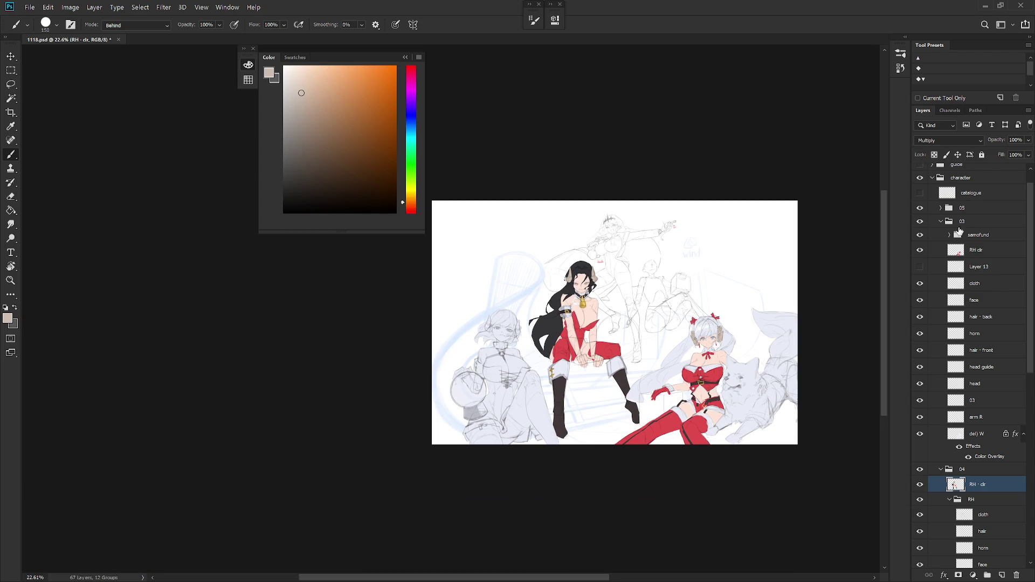
# Collapse groups 03, RH, 04 and 01 in the Layers panel and expand group 05
pyautogui.click(941, 221)
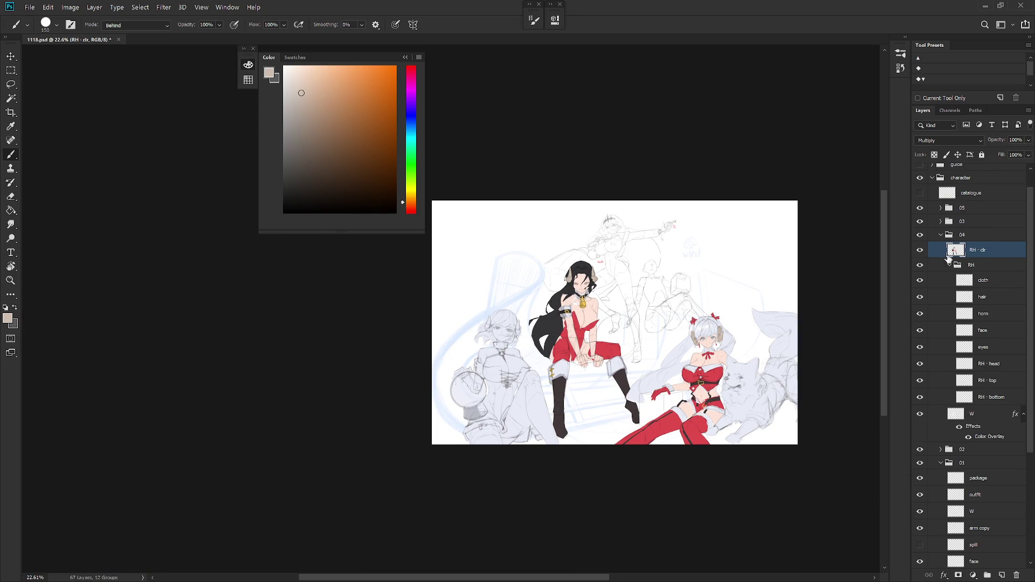
pyautogui.click(950, 264)
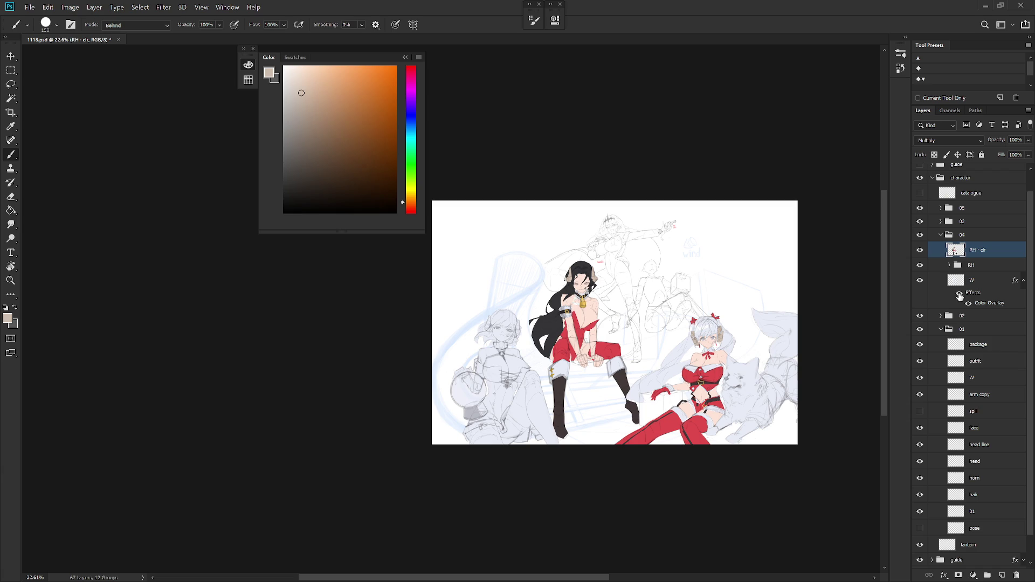
pyautogui.click(1023, 281)
pyautogui.click(941, 235)
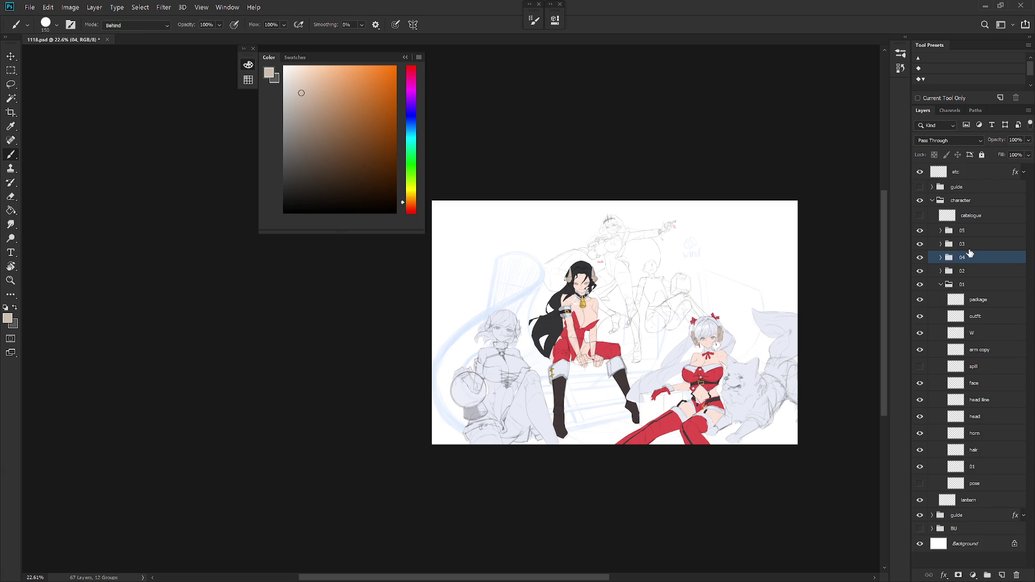
pyautogui.click(942, 285)
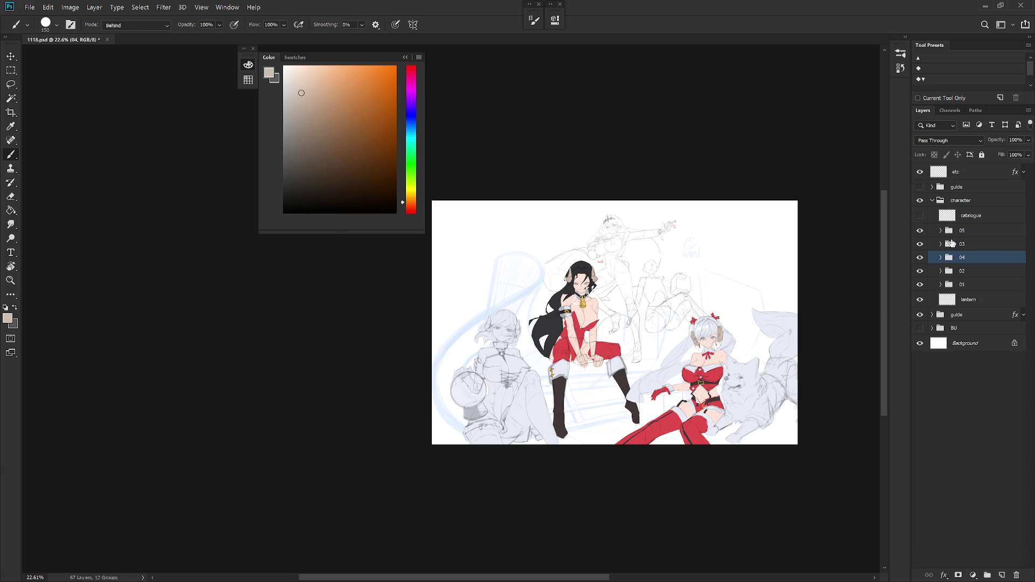
pyautogui.click(941, 231)
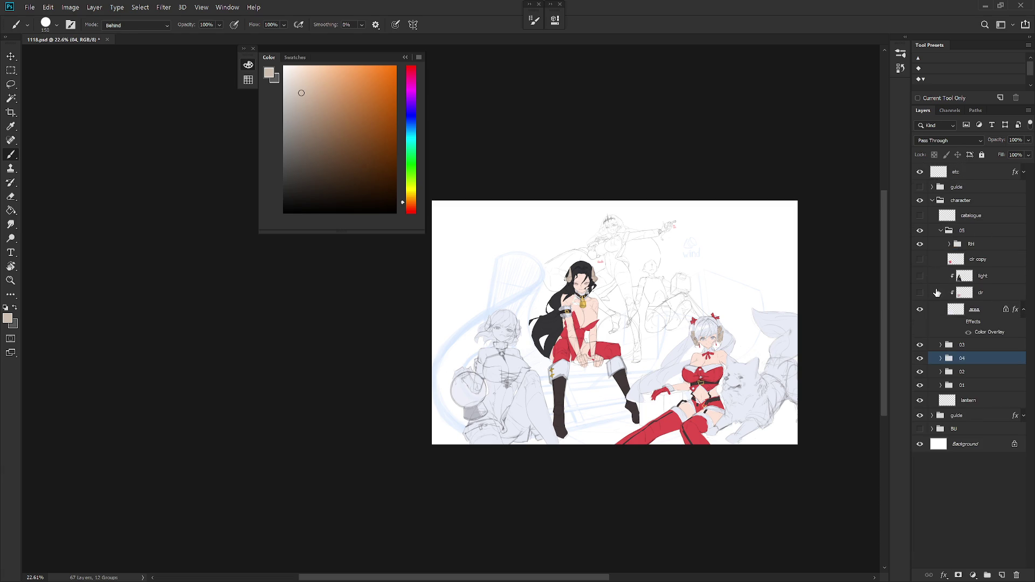
# Show the clr copy layer and enable the area layer's Color Overlay
pyautogui.click(920, 261)
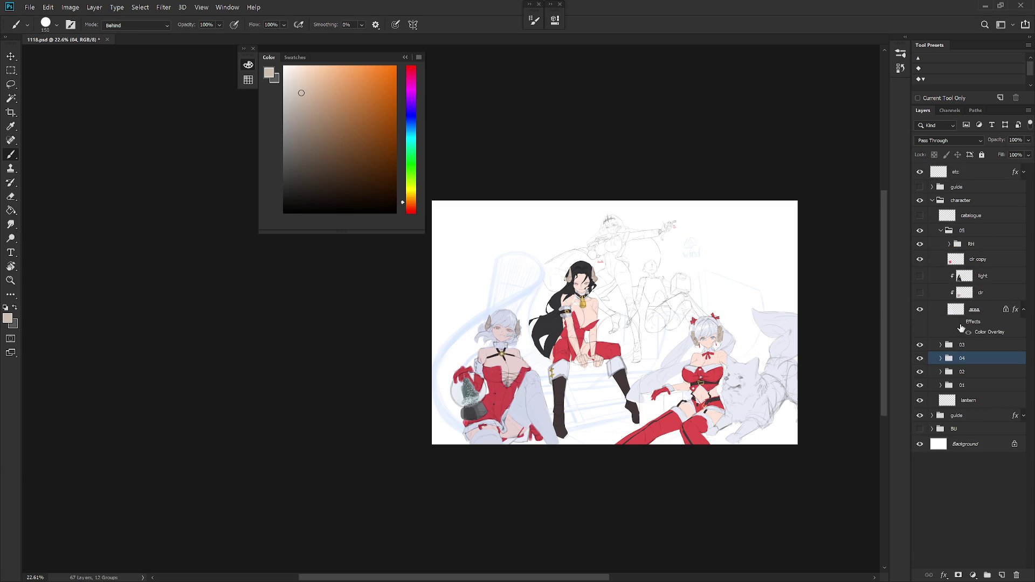
pyautogui.click(965, 327)
pyautogui.click(960, 323)
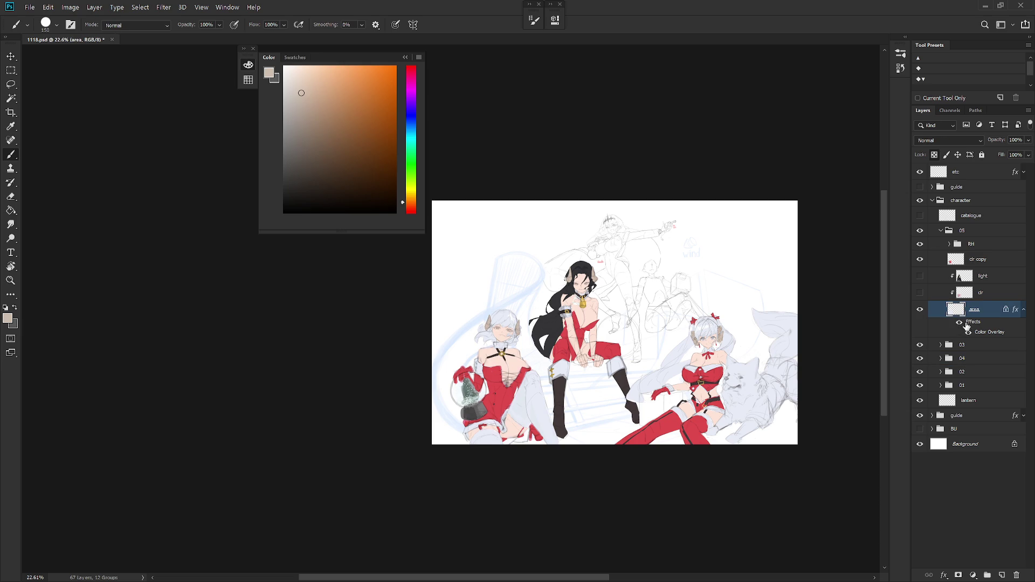
pyautogui.scroll(2, 603, 376)
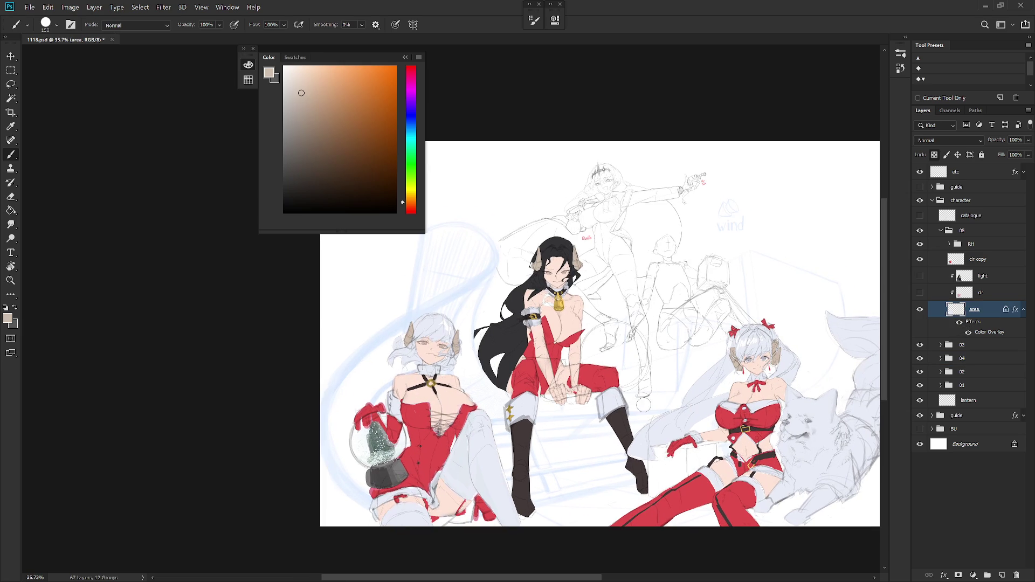
# Collapse the Color panel to its dock icon and centre the zoomed view on the black-haired girl
pyautogui.click(639, 434)
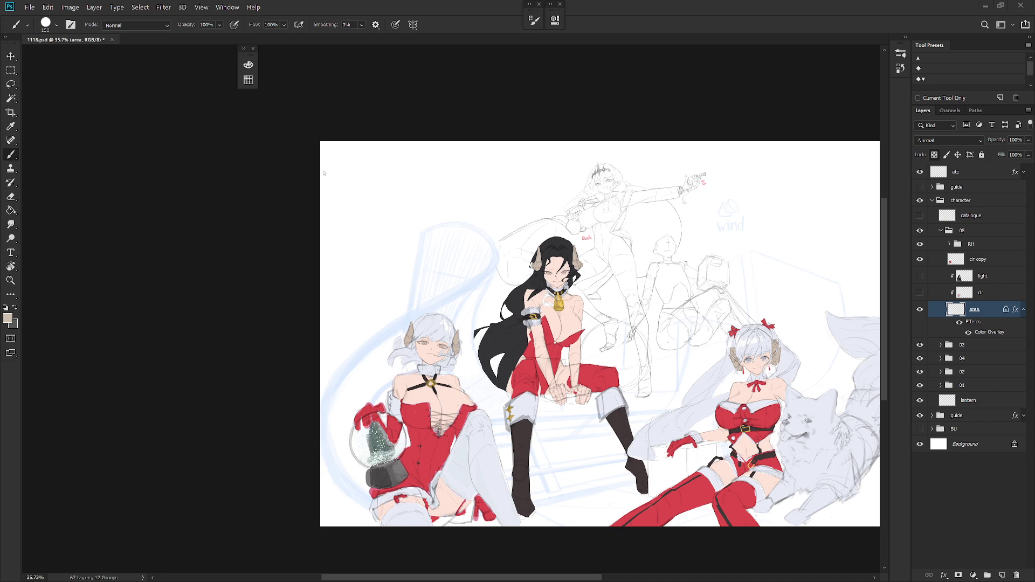
pyautogui.scroll(4, 677, 159)
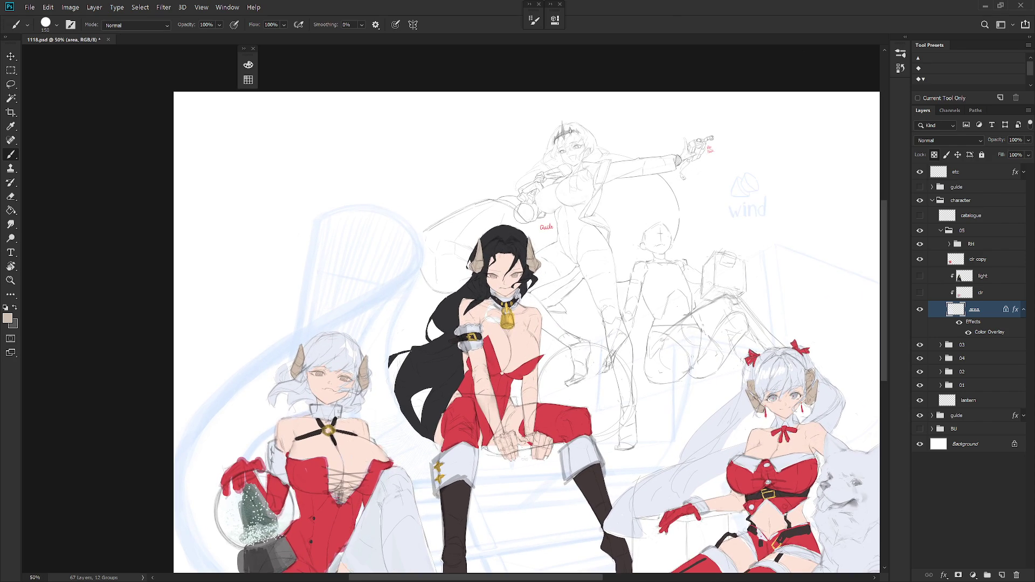
pyautogui.scroll(2, 484, 297)
pyautogui.moveTo(668, 255)
pyautogui.mouseDown()
pyautogui.moveTo(637, 183)
pyautogui.moveTo(678, 271)
pyautogui.mouseUp()
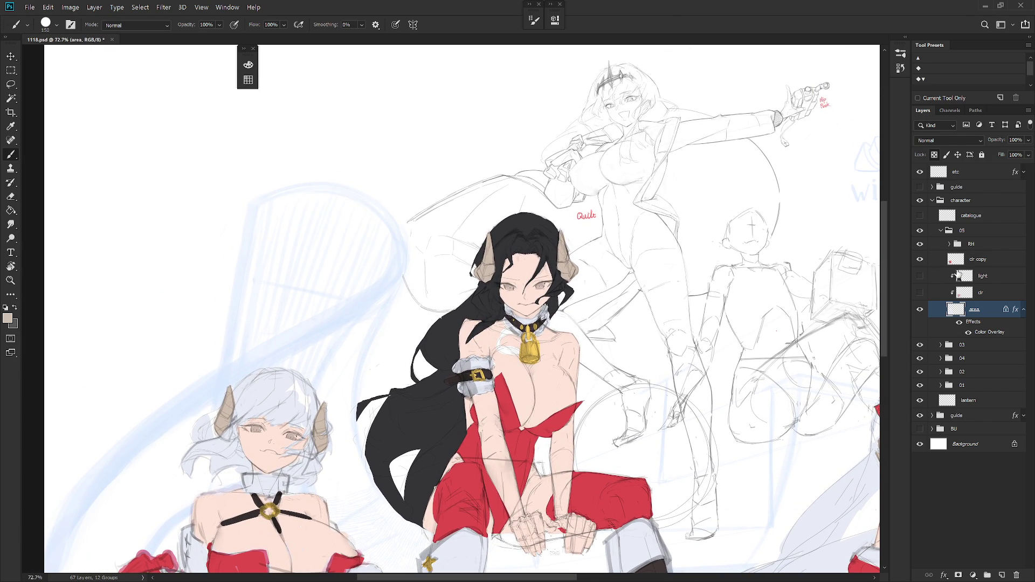
# Select the RH · clr layer in group 04 and set the brush blending mode to Normal
pyautogui.click(941, 230)
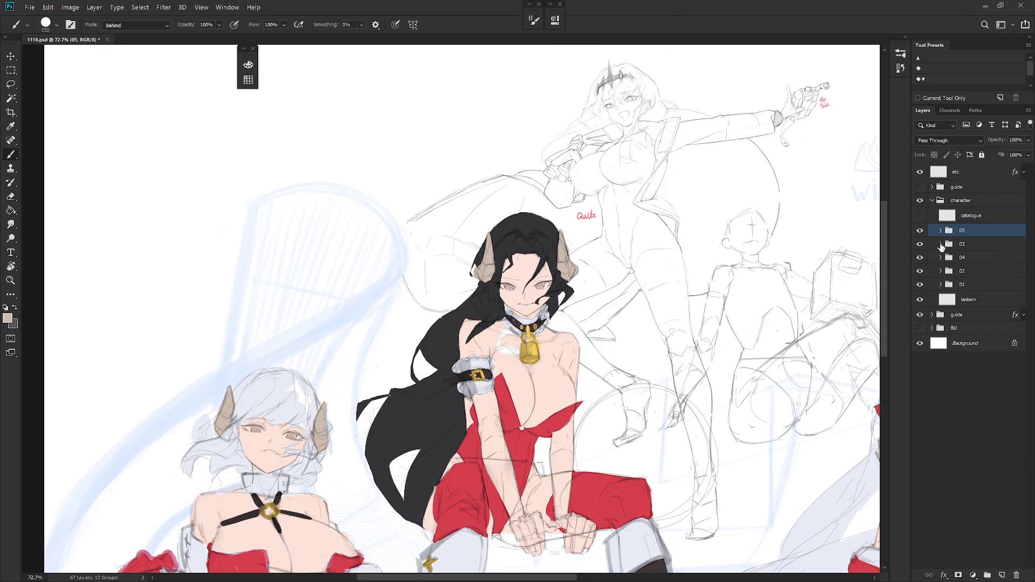
pyautogui.click(941, 245)
pyautogui.click(941, 244)
pyautogui.click(941, 257)
pyautogui.click(955, 273)
pyautogui.scroll(5, 511, 290)
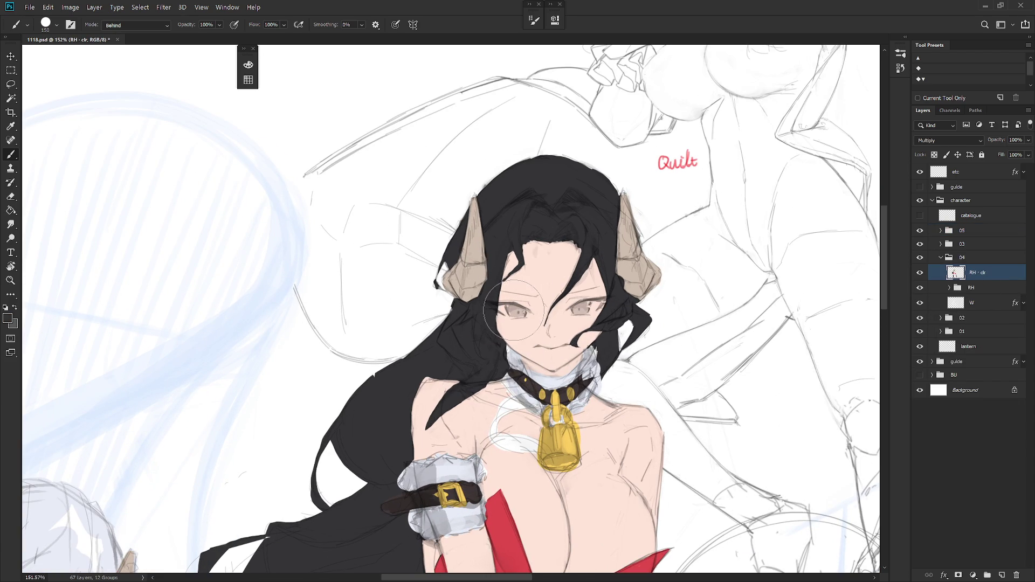
pyautogui.keyDown('shift'); pyautogui.rightClick(518, 230); pyautogui.keyUp('shift')
pyautogui.click(535, 243)
# Lasso the middle girl's left eye and fill it with a blue-purple picked in the Color panel
pyautogui.press('l')
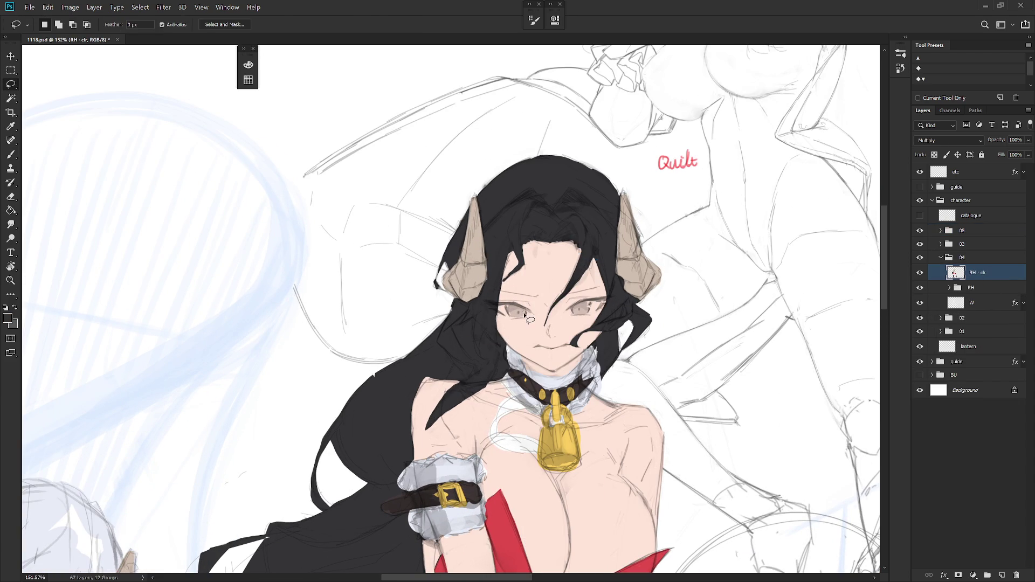
pyautogui.moveTo(524, 311)
pyautogui.mouseDown()
pyautogui.moveTo(514, 302)
pyautogui.moveTo(511, 318)
pyautogui.mouseUp()
pyautogui.hotkey('alt', 'BackSpace')
pyautogui.hotkey('ctrl', 'd')
pyautogui.hotkey('ctrl', 'z')
pyautogui.hotkey('ctrl', 'z')
pyautogui.press('F6')
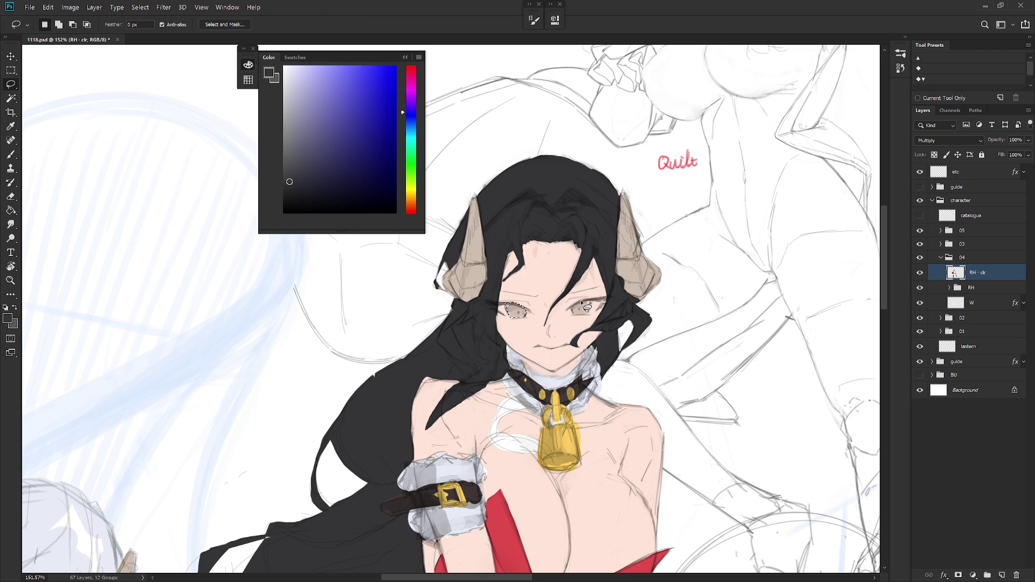
pyautogui.click(307, 180)
pyautogui.click(315, 171)
pyautogui.click(321, 145)
pyautogui.hotkey('alt', 'BackSpace')
pyautogui.hotkey('ctrl', 'd')
# Lasso and fill the right eye dark blue, then Magic Wand-select the black hair
pyautogui.moveTo(575, 317)
pyautogui.mouseDown()
pyautogui.moveTo(597, 302)
pyautogui.moveTo(574, 313)
pyautogui.mouseUp()
pyautogui.hotkey('alt', 'BackSpace')
pyautogui.hotkey('ctrl', 'd')
pyautogui.press('w')
pyautogui.click(617, 300)
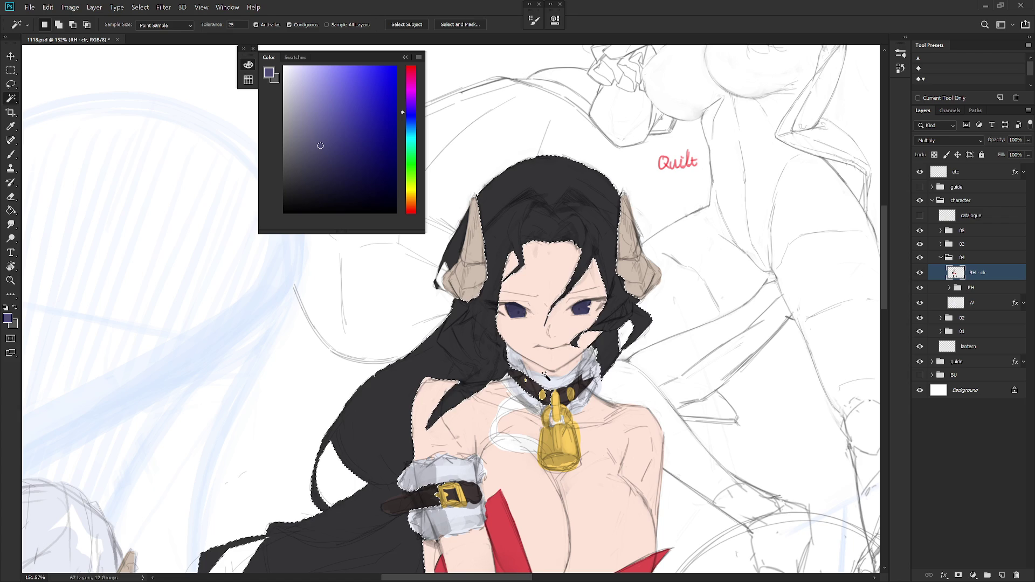
# Trim the collar and belt end out of the hair selection with the Lasso
pyautogui.press('l')
pyautogui.hotkey('alt', 'l')
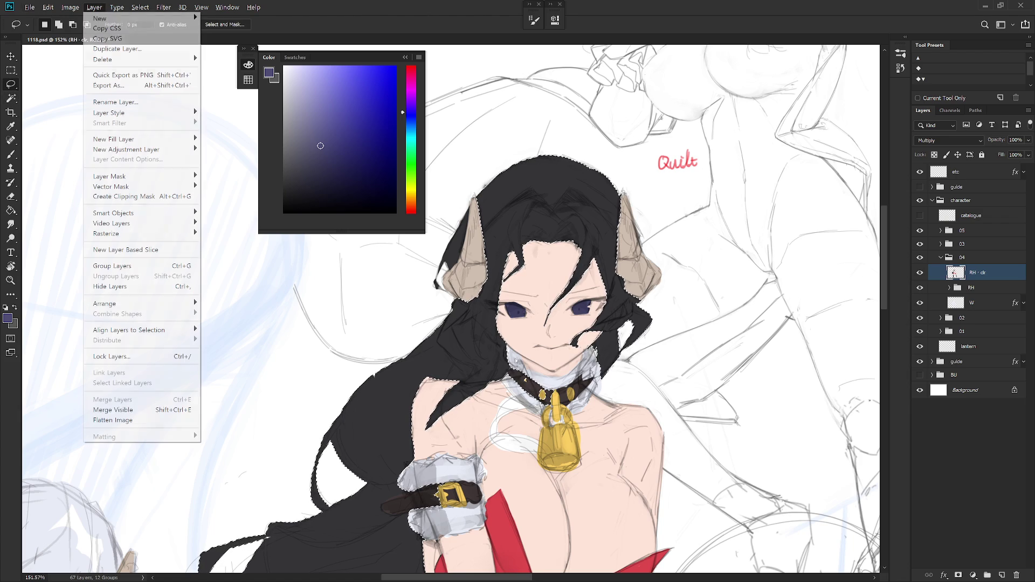
pyautogui.press('Escape')
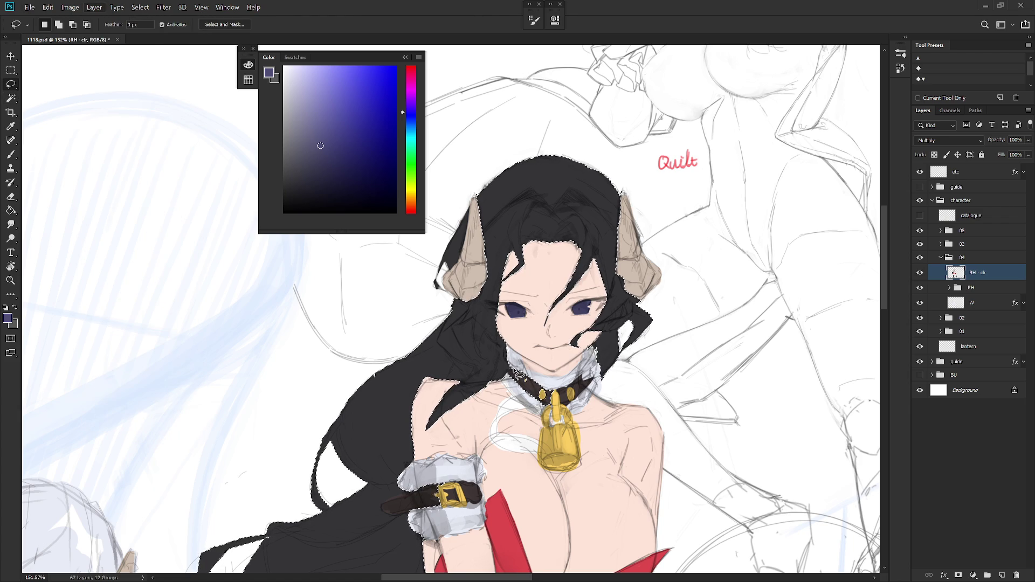
pyautogui.press('w')
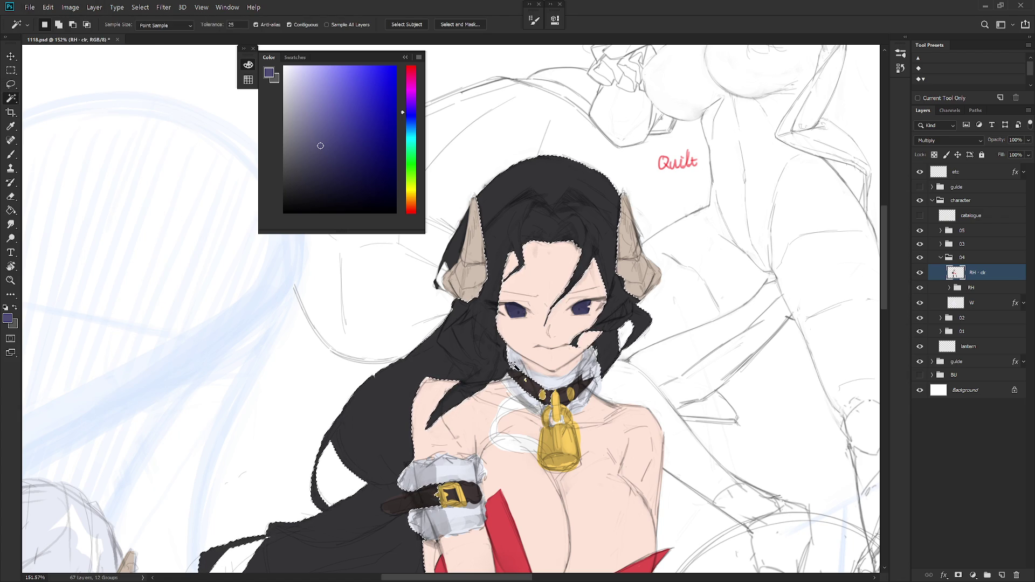
pyautogui.press('l')
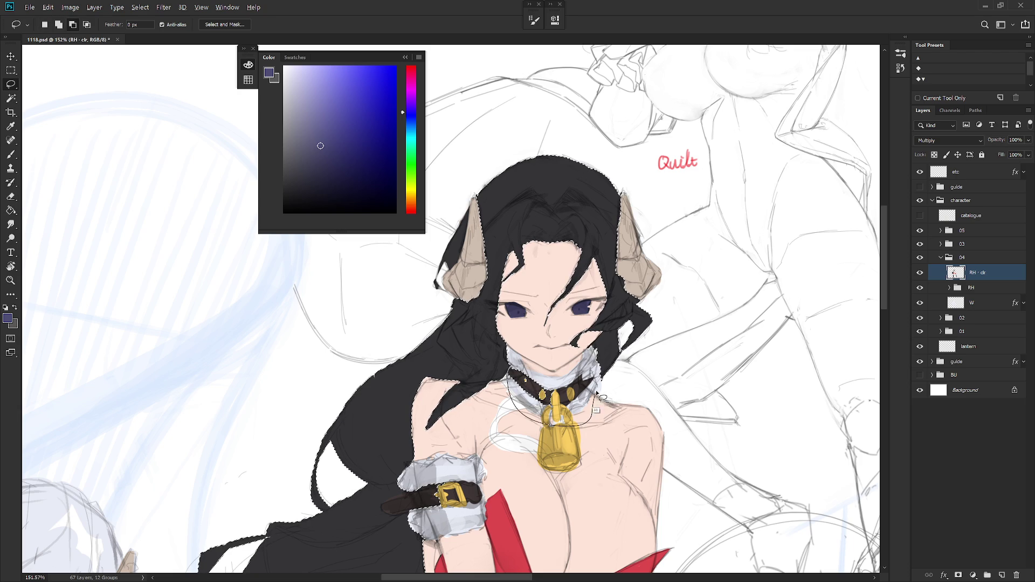
pyautogui.moveTo(600, 388); pyautogui.dragTo(599, 387)
pyautogui.scroll(-3, 539, 323)
pyautogui.scroll(5, 529, 307)
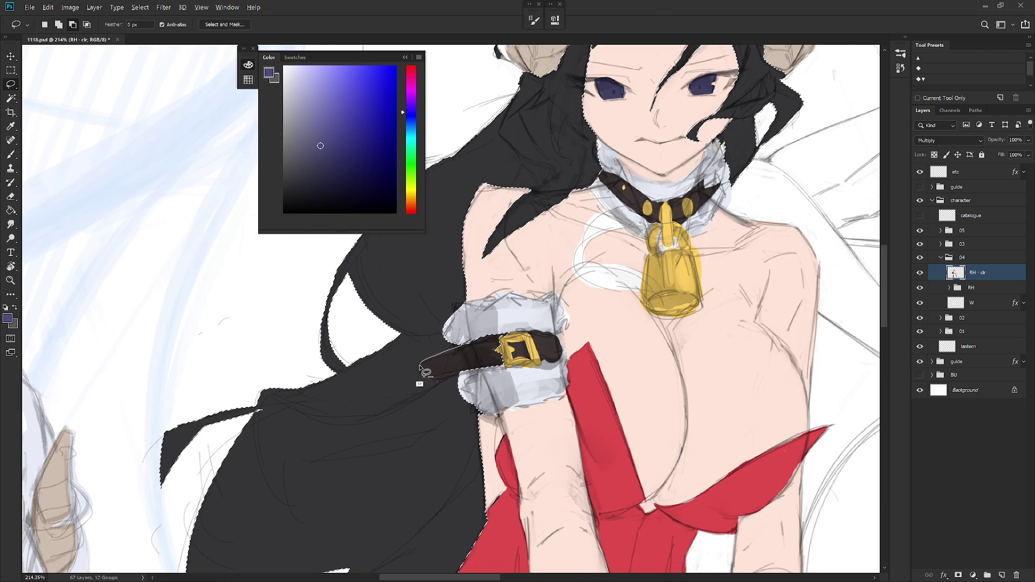
pyautogui.scroll(-5, 556, 367)
pyautogui.moveTo(556, 367); pyautogui.dragTo(512, 517)
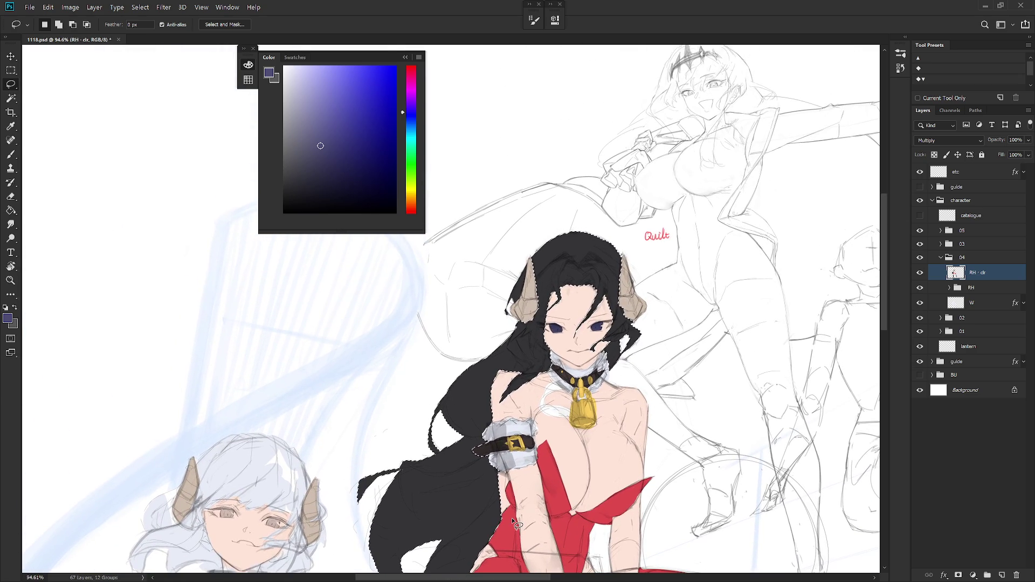
# Fill the selected hair with dark navy, then shift the colour hue toward blue
pyautogui.hotkey('alt', 'BackSpace')
pyautogui.hotkey('ctrl', 'z')
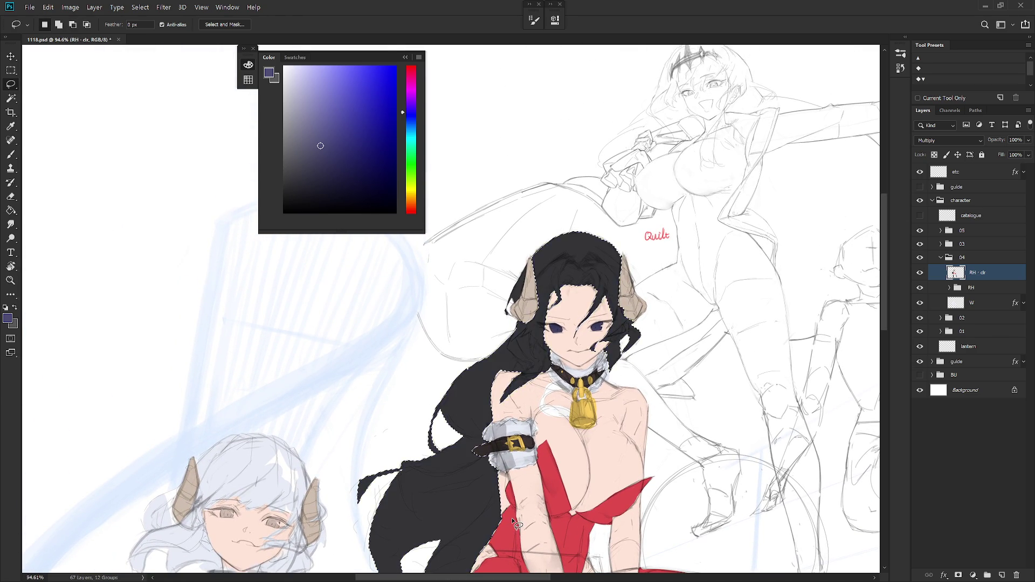
pyautogui.scroll(3, 519, 275)
pyautogui.press('w')
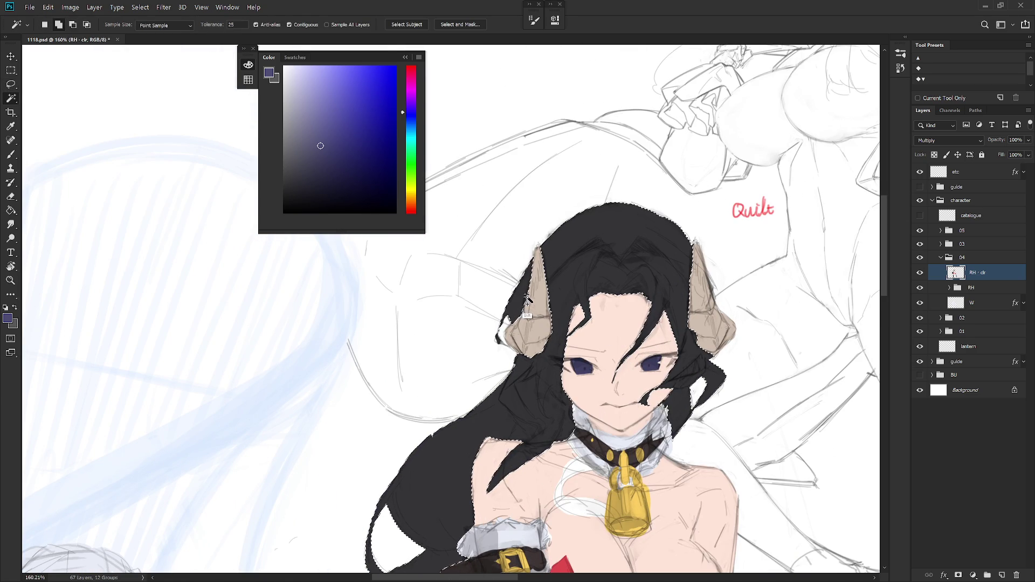
pyautogui.press('b')
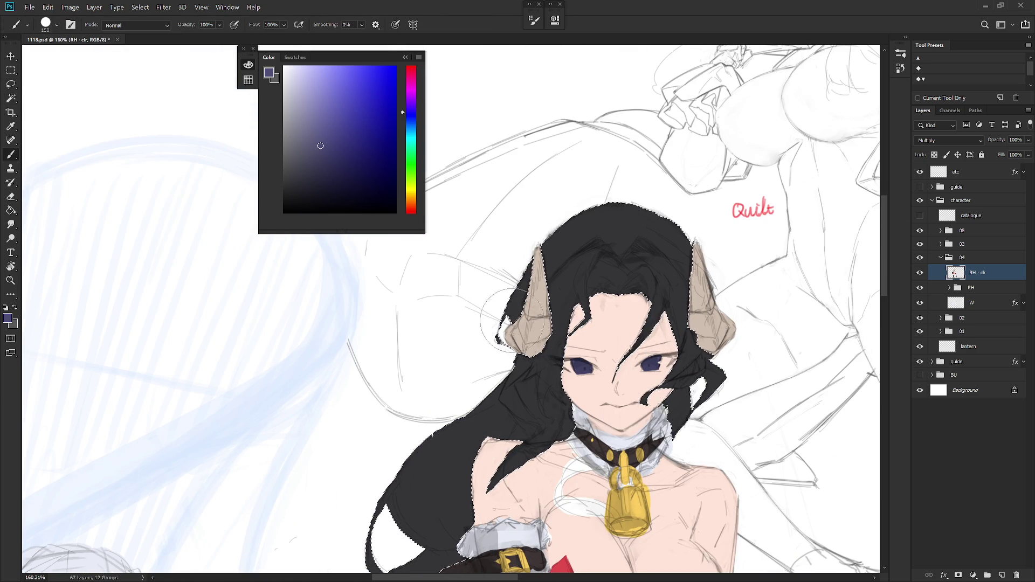
pyautogui.keyDown('alt'); pyautogui.click(631, 351); pyautogui.keyUp('alt')
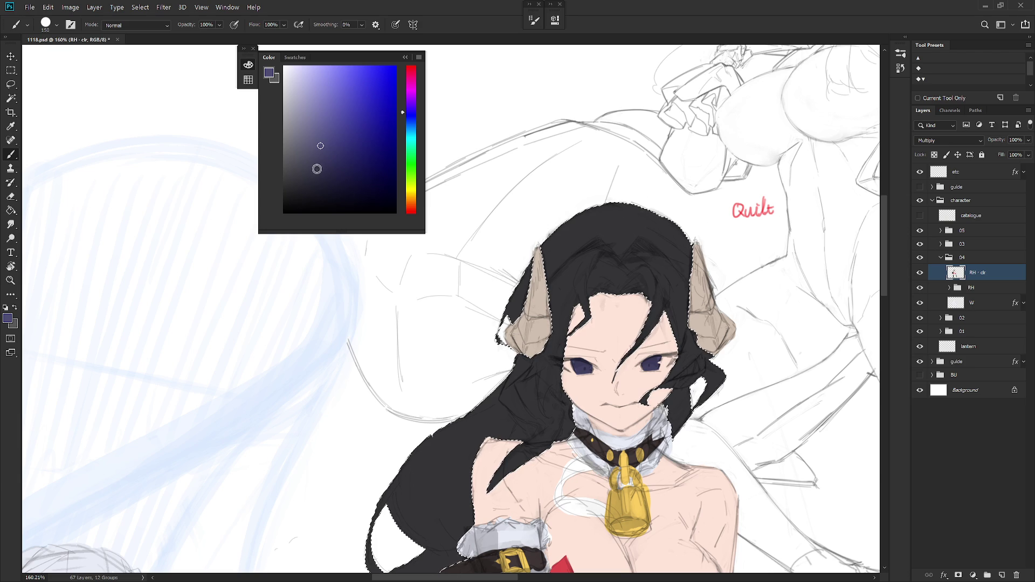
pyautogui.hotkey('alt', 'BackSpace')
pyautogui.hotkey('ctrl', 'd')
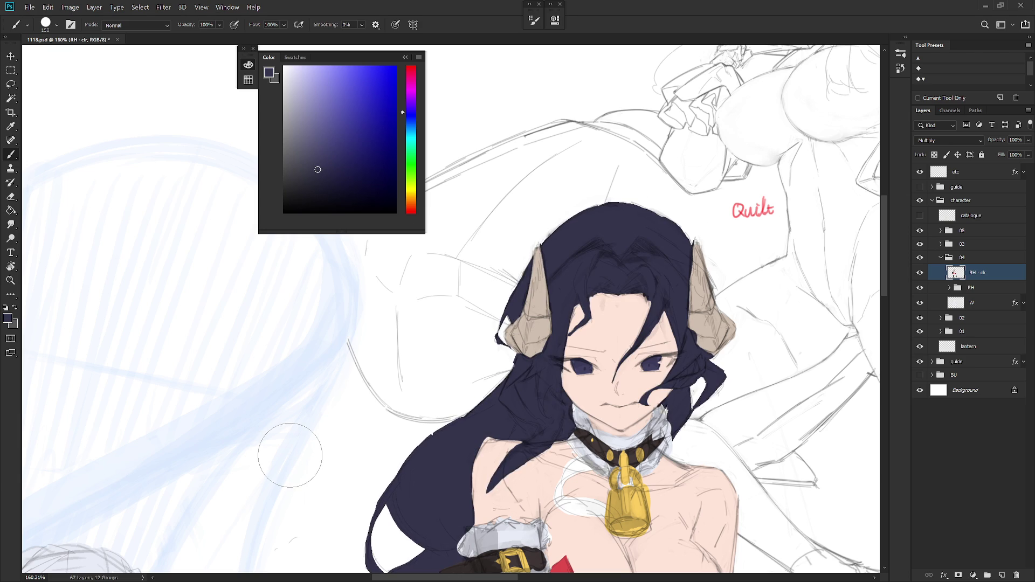
pyautogui.hotkey('ctrl', 'shift', 'd')
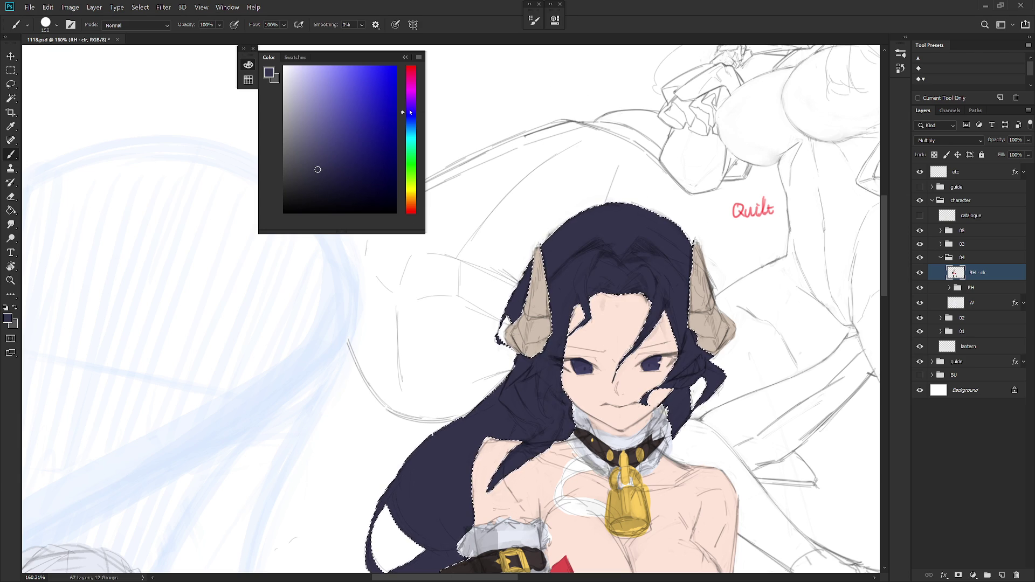
pyautogui.click(414, 118)
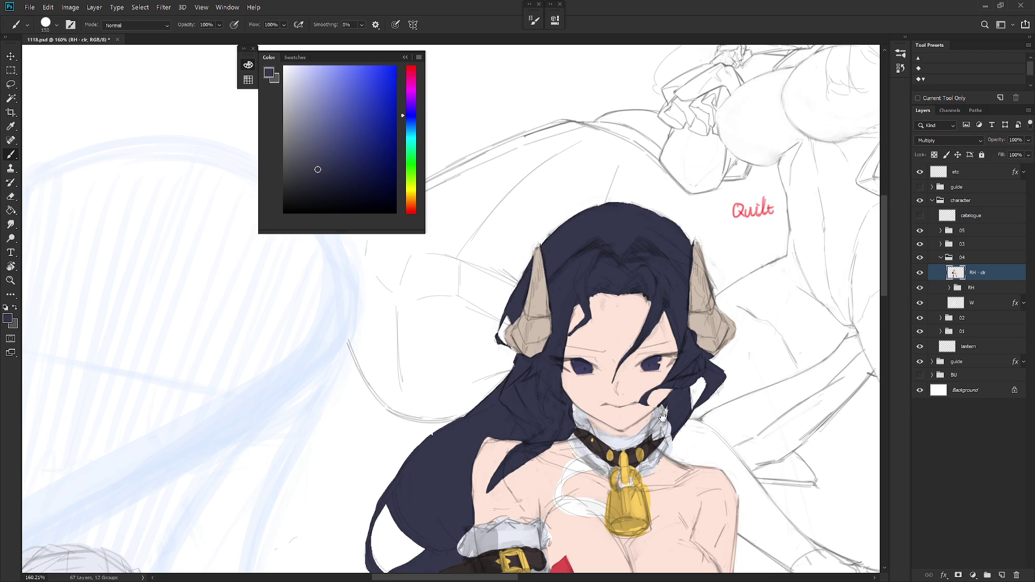
# Rotate the view and lasso the right eye's upper lid and the left eye's outer corner
pyautogui.press('r')
pyautogui.moveTo(634, 446); pyautogui.dragTo(644, 396)
pyautogui.press('l')
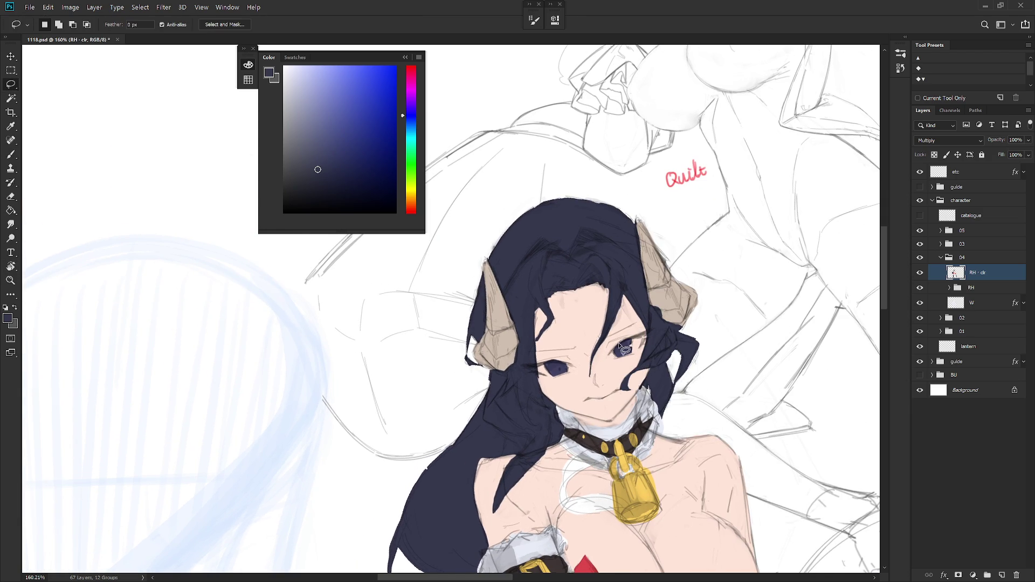
pyautogui.moveTo(623, 346)
pyautogui.mouseDown()
pyautogui.moveTo(639, 337)
pyautogui.moveTo(650, 353)
pyautogui.moveTo(648, 333)
pyautogui.moveTo(625, 348)
pyautogui.mouseUp()
pyautogui.moveTo(545, 378)
pyautogui.mouseDown()
pyautogui.moveTo(533, 373)
pyautogui.moveTo(576, 371)
pyautogui.moveTo(551, 362)
pyautogui.moveTo(531, 386)
pyautogui.mouseUp()
pyautogui.press('shift')
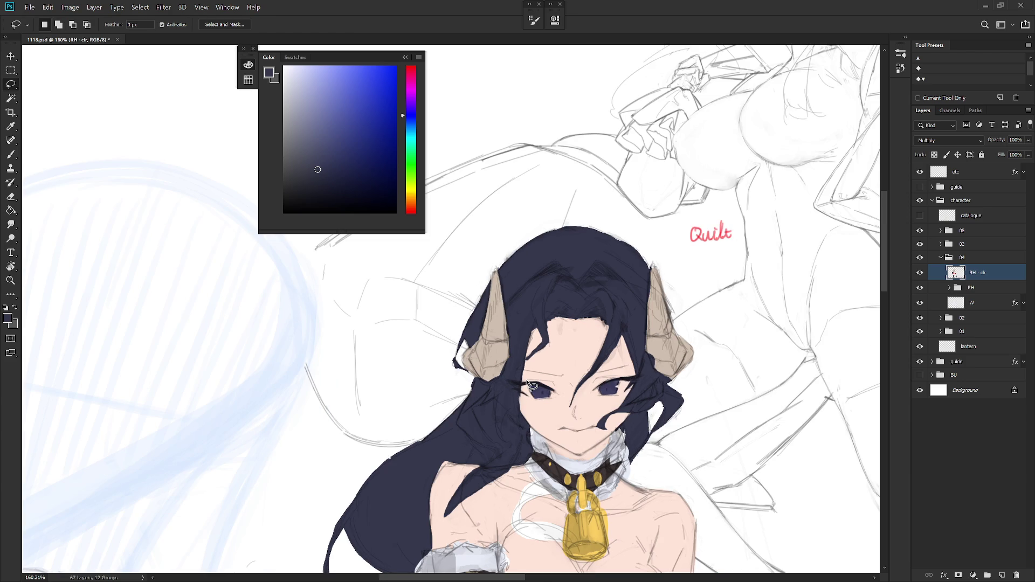
pyautogui.scroll(-10, 610, 399)
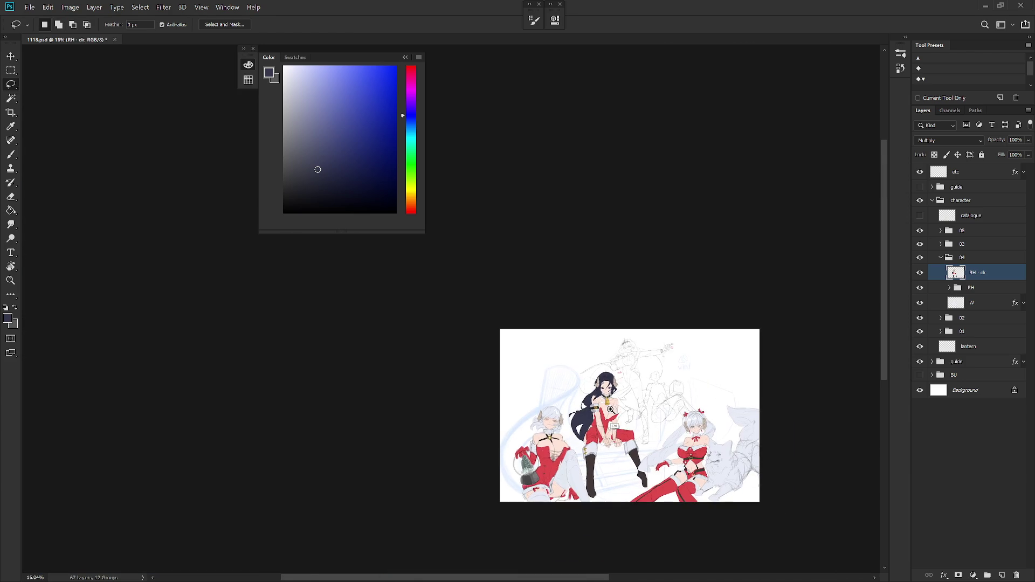
# Hide the centre character's colour layer and turn off layer W's Color Overlay in group 04
pyautogui.scroll(4, 611, 410)
pyautogui.press('b')
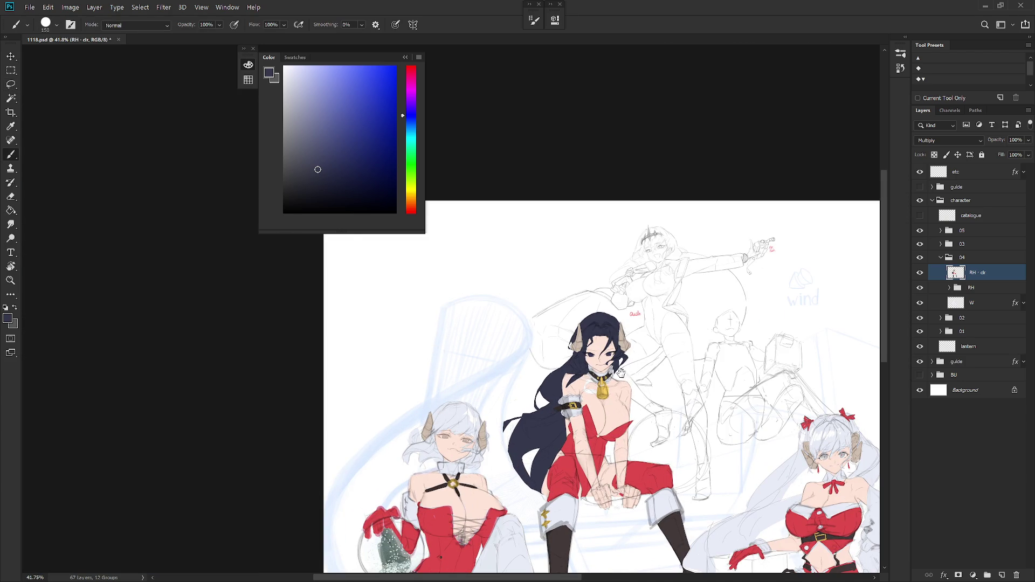
pyautogui.scroll(-2, 664, 441)
pyautogui.hotkey('ctrl', 'shift', 'h')
pyautogui.moveTo(664, 440); pyautogui.dragTo(643, 401)
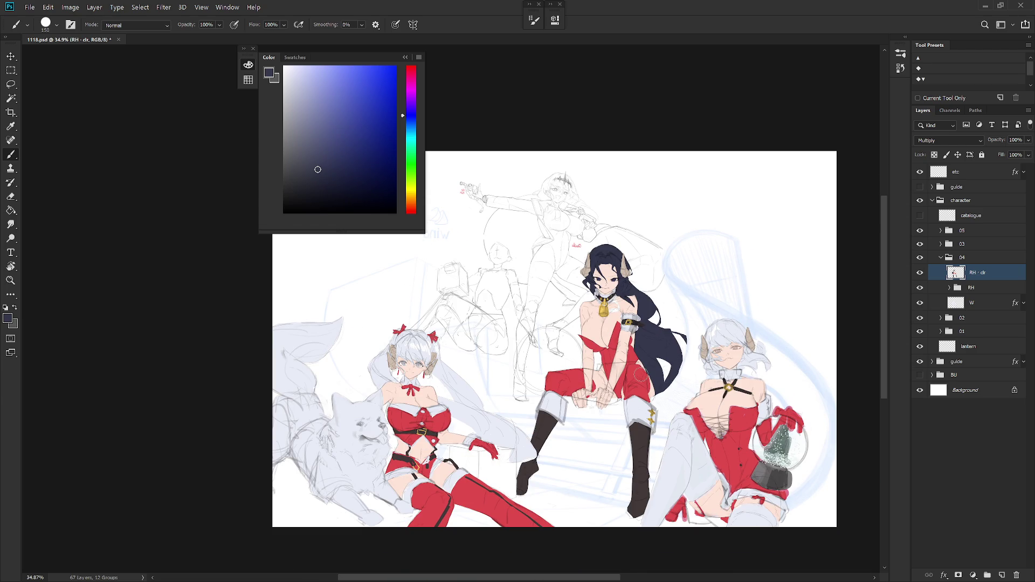
pyautogui.click(920, 272)
pyautogui.click(954, 258)
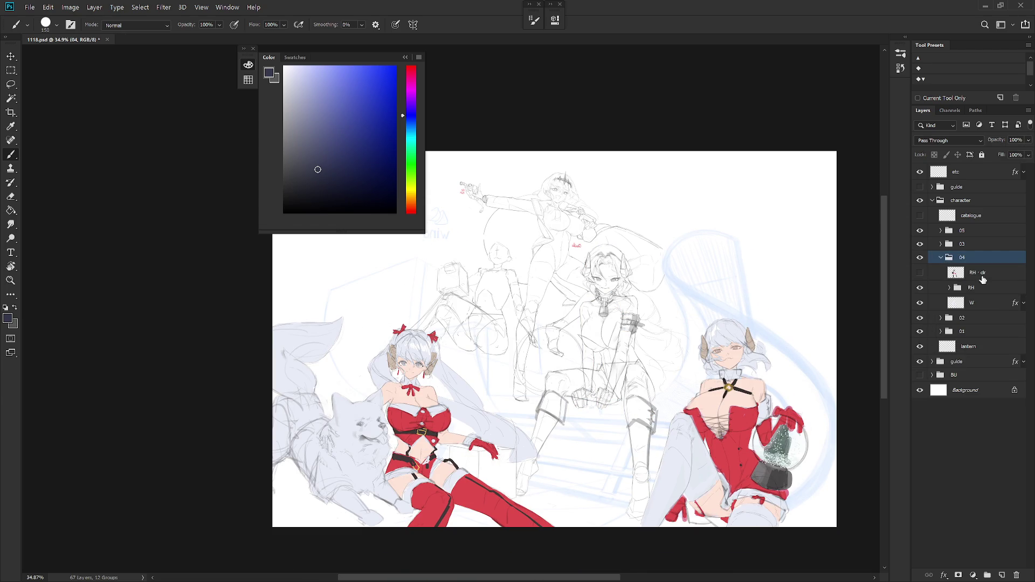
pyautogui.click(1024, 303)
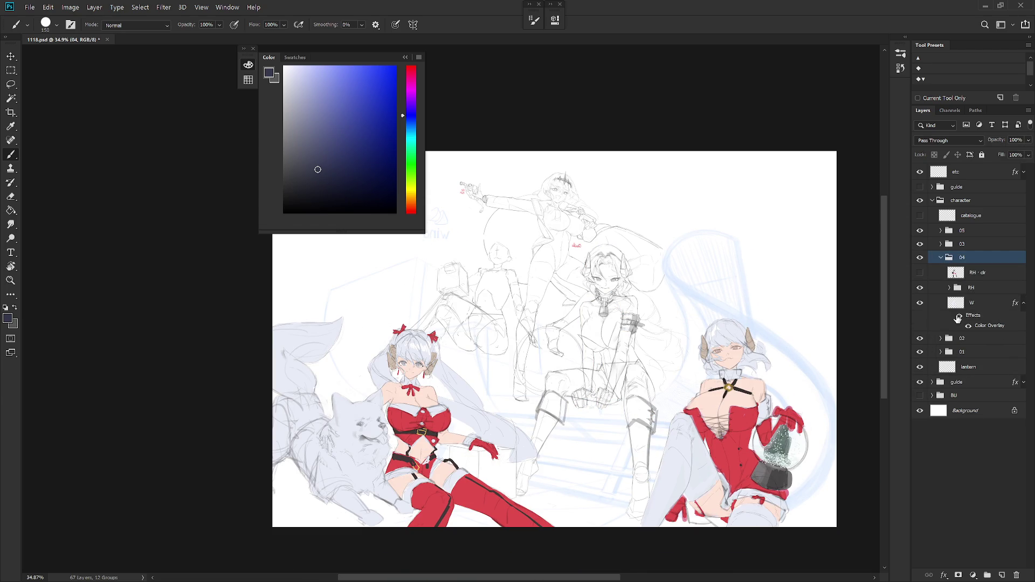
pyautogui.click(960, 317)
pyautogui.click(959, 318)
pyautogui.click(942, 258)
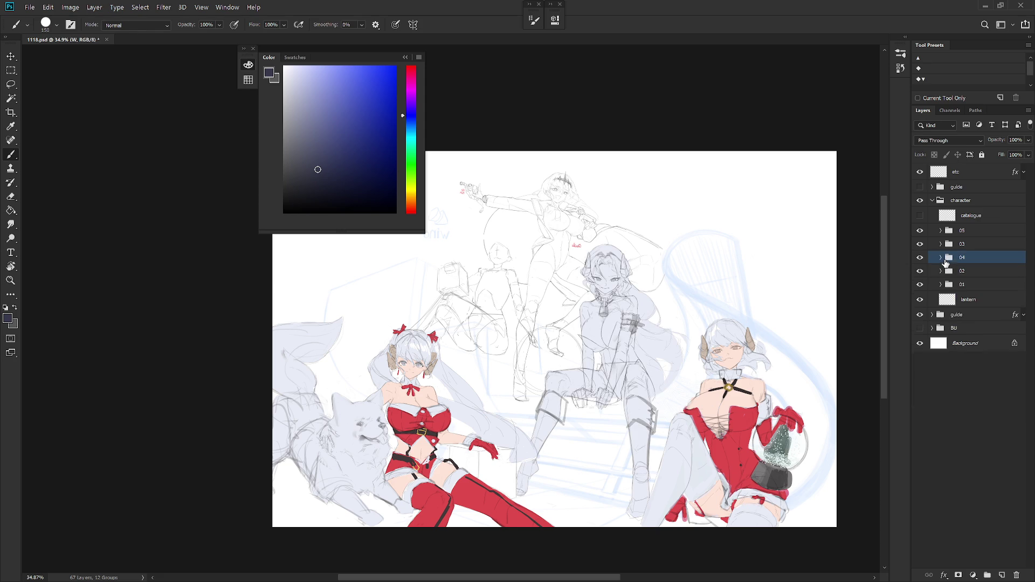
# Hide the clr layers in groups 05 and 03 and the lower-left girl's Color Overlay
pyautogui.click(943, 230)
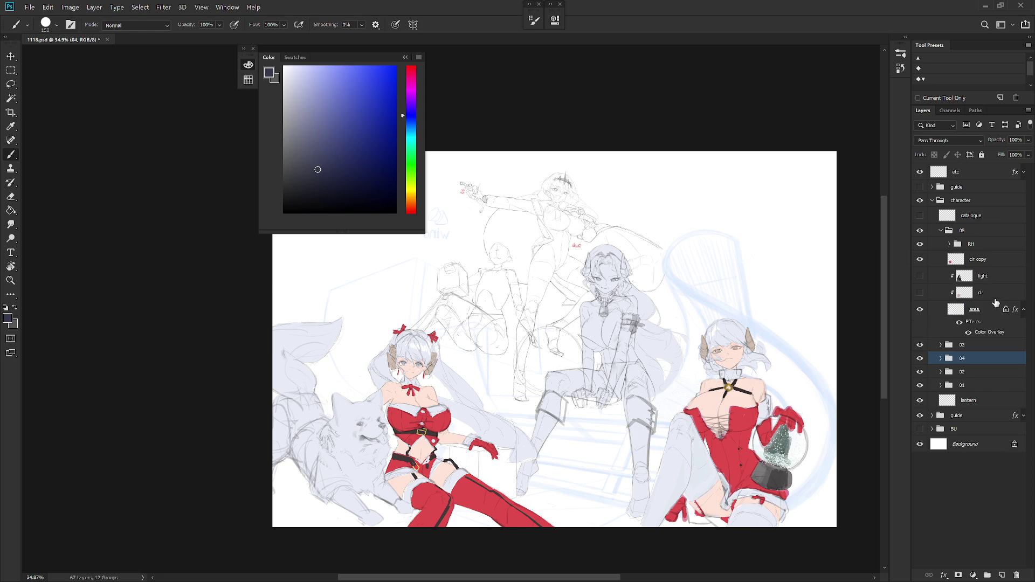
pyautogui.click(920, 259)
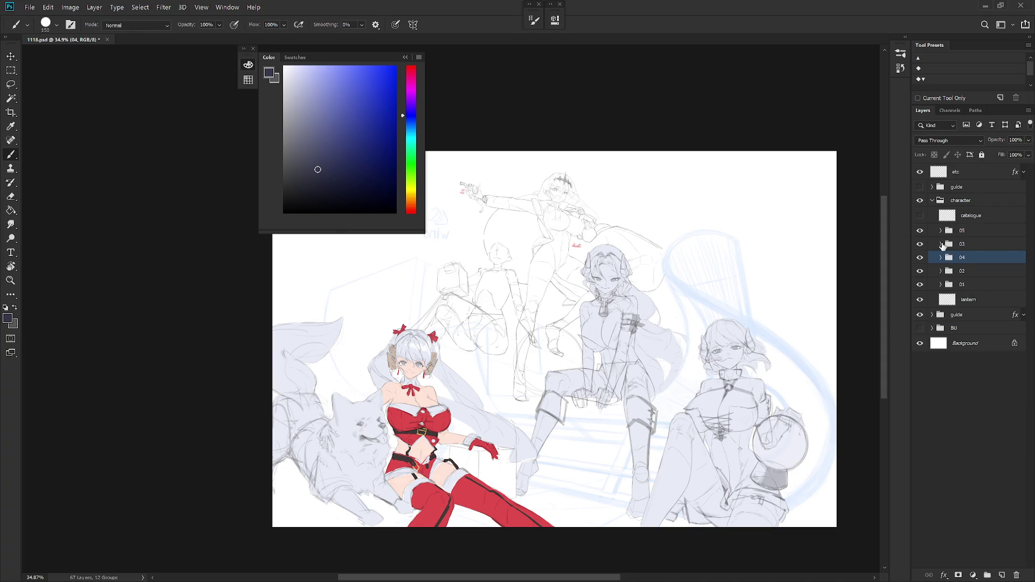
pyautogui.click(941, 230)
pyautogui.click(941, 244)
pyautogui.click(921, 273)
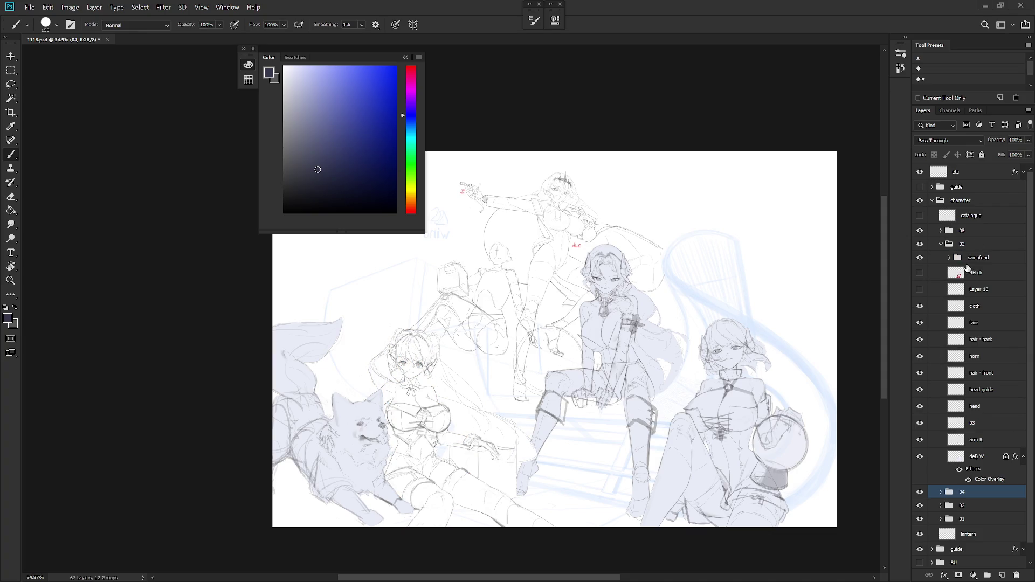
pyautogui.click(941, 244)
pyautogui.click(959, 469)
pyautogui.click(941, 244)
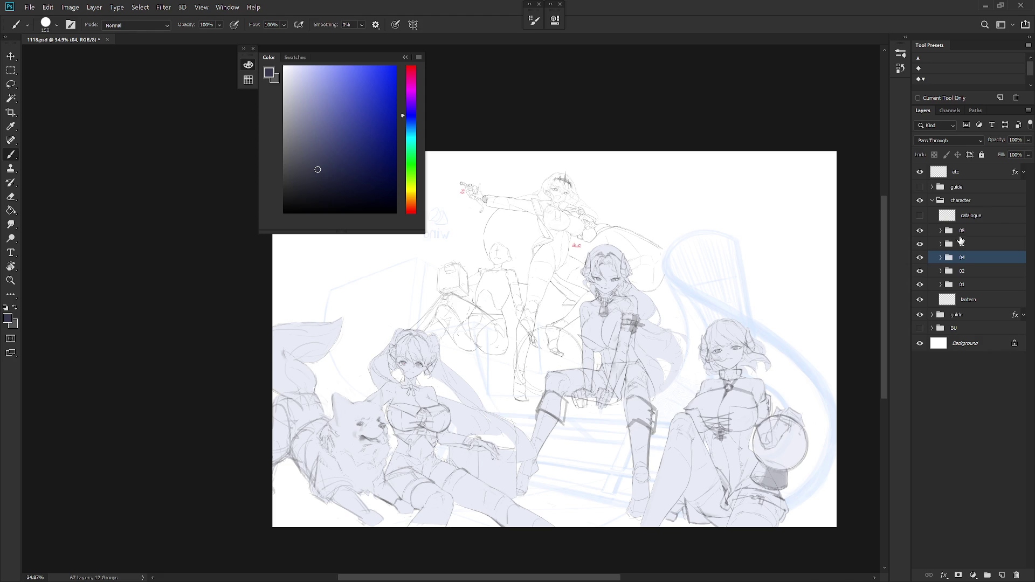
# Unflip the canvas view, select the etc layer, and add new Layer 14 above it
pyautogui.scroll(3, 620, 334)
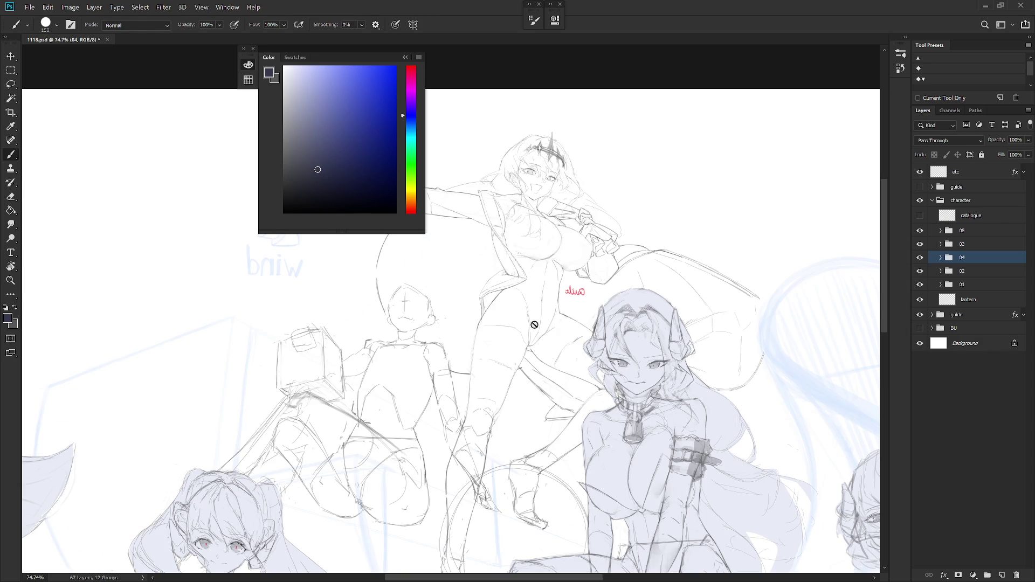
pyautogui.scroll(-1, 620, 339)
pyautogui.scroll(-2, 617, 483)
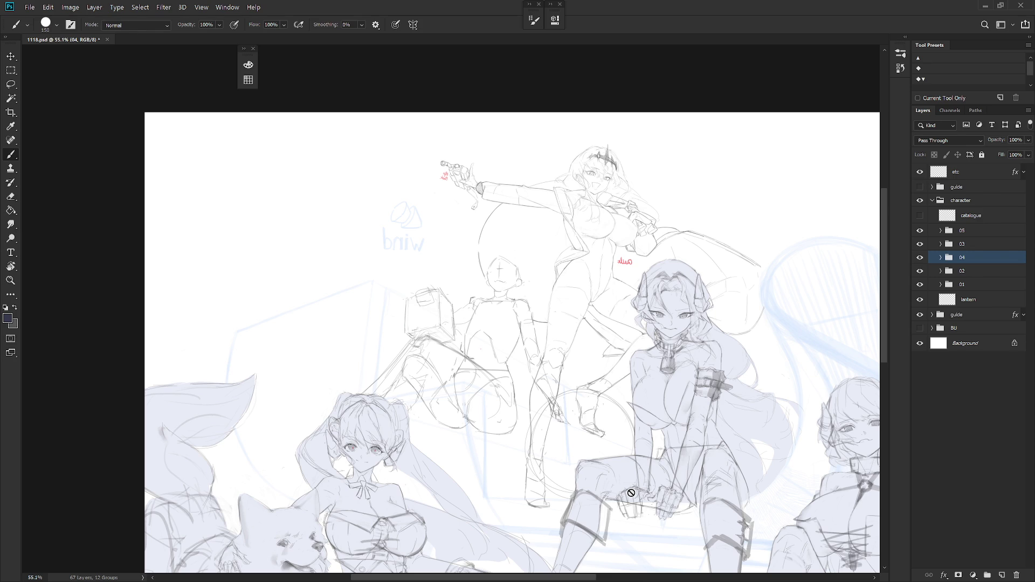
pyautogui.scroll(-2, 631, 493)
pyautogui.hotkey('ctrl', 'shift', 'h')
pyautogui.moveTo(659, 418); pyautogui.dragTo(646, 426)
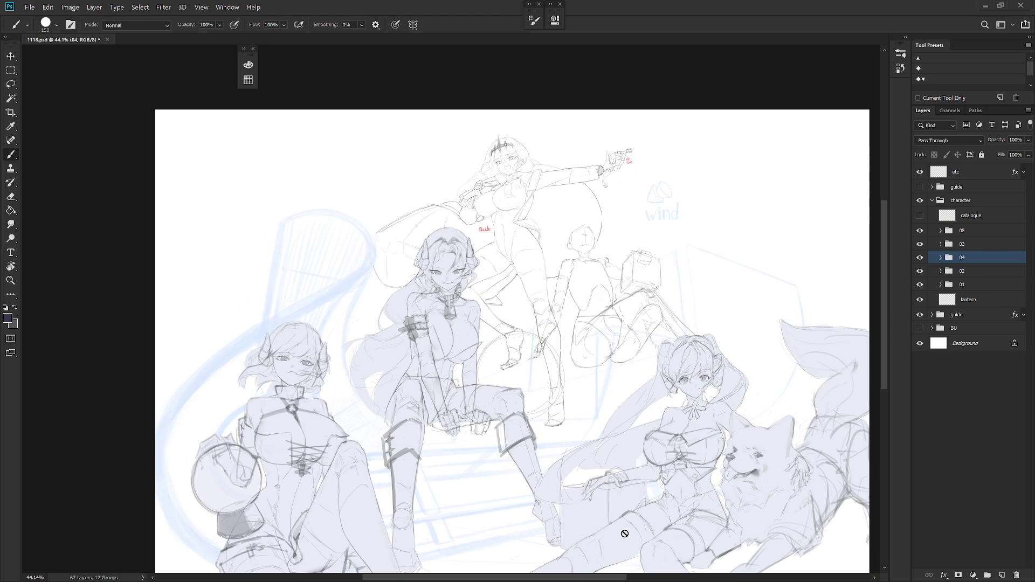
pyautogui.click(965, 172)
pyautogui.hotkey('ctrl', 'shift', 'n')
pyautogui.press('Return')
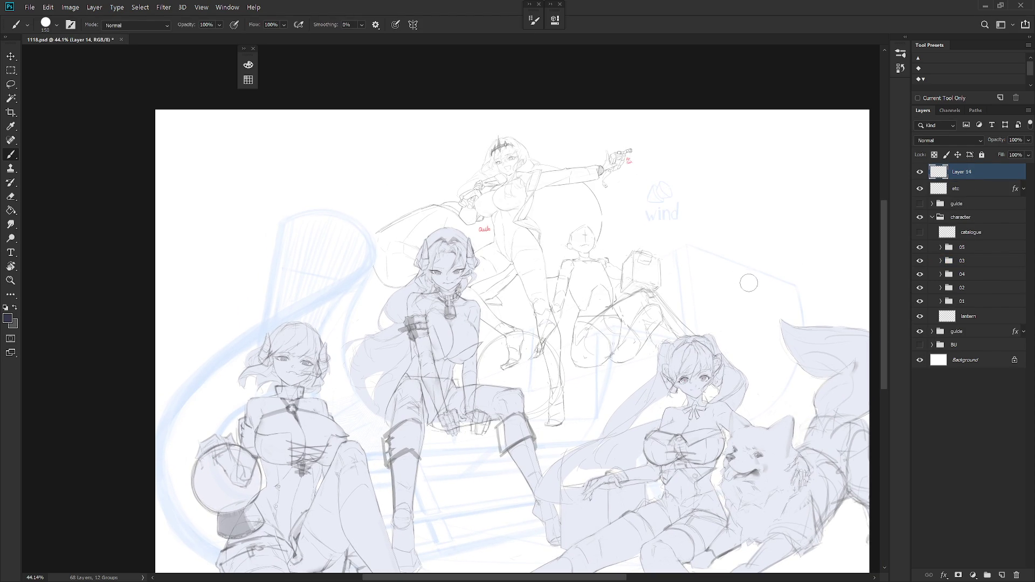
# Choose a dark grey colour and enlarge the brush to 200 px
pyautogui.click(248, 65)
pyautogui.click(317, 169)
pyautogui.rightClick(662, 298)
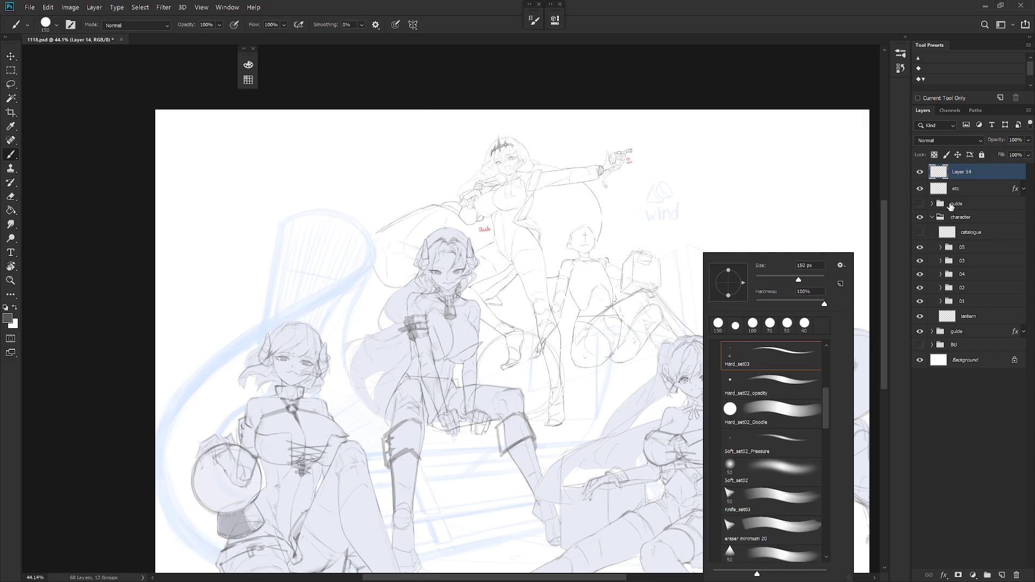
pyautogui.press('Escape')
pyautogui.press(']')
pyautogui.press(']')
# Hand-letter 'Take Water BRB.' in three lines over the upper-right wind sketch
pyautogui.moveTo(649, 209)
pyautogui.mouseDown()
pyautogui.moveTo(678, 199)
pyautogui.moveTo(659, 244)
pyautogui.mouseUp()
pyautogui.moveTo(688, 211); pyautogui.dragTo(697, 243)
pyautogui.moveTo(714, 209)
pyautogui.mouseDown()
pyautogui.moveTo(703, 226)
pyautogui.moveTo(718, 241)
pyautogui.mouseUp()
pyautogui.moveTo(717, 227)
pyautogui.mouseDown()
pyautogui.moveTo(740, 223)
pyautogui.moveTo(739, 240)
pyautogui.mouseUp()
pyautogui.moveTo(684, 263)
pyautogui.mouseDown()
pyautogui.moveTo(687, 301)
pyautogui.moveTo(721, 265)
pyautogui.moveTo(734, 299)
pyautogui.mouseUp()
pyautogui.moveTo(745, 264); pyautogui.dragTo(747, 294)
pyautogui.moveTo(738, 281)
pyautogui.mouseDown()
pyautogui.moveTo(754, 276)
pyautogui.moveTo(782, 298)
pyautogui.moveTo(797, 272)
pyautogui.mouseUp()
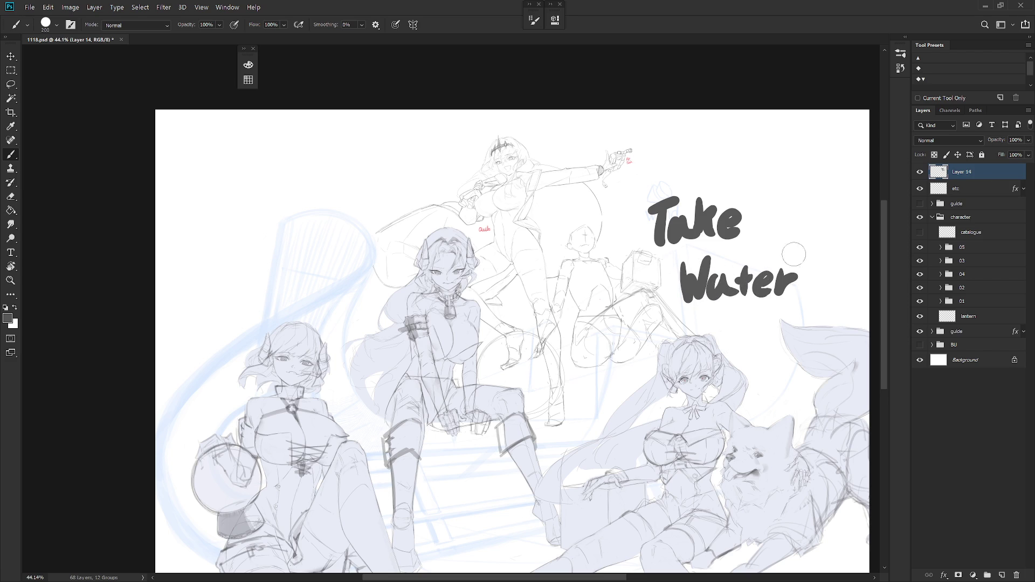
pyautogui.moveTo(724, 322)
pyautogui.mouseDown()
pyautogui.moveTo(729, 353)
pyautogui.moveTo(763, 337)
pyautogui.moveTo(787, 353)
pyautogui.mouseUp()
pyautogui.moveTo(760, 318); pyautogui.dragTo(760, 355)
pyautogui.moveTo(798, 311); pyautogui.dragTo(803, 351)
pyautogui.click(835, 345)
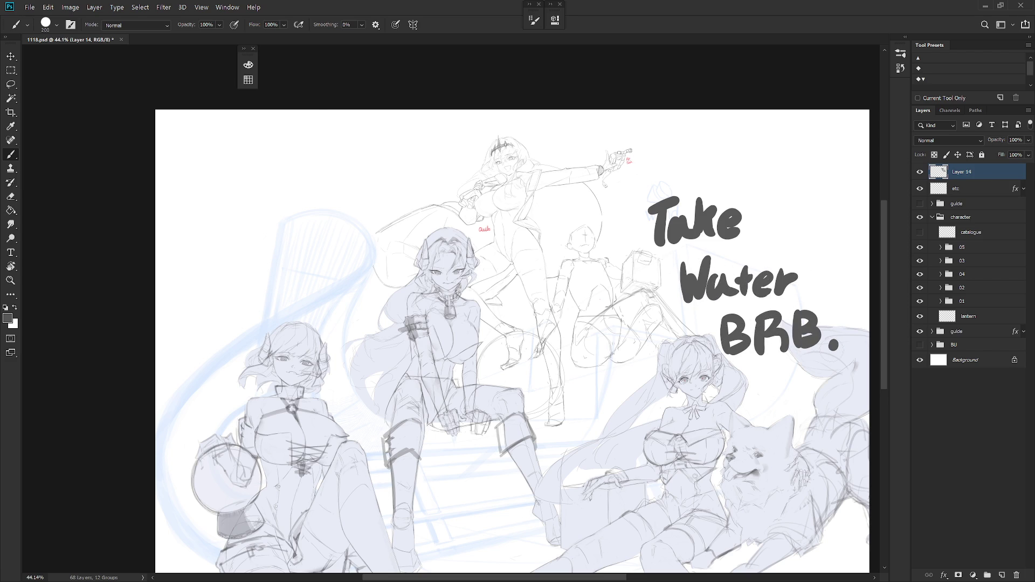
# Switch to full screen mode and pan the canvas to view the lettering
pyautogui.press('f')
pyautogui.press('f')
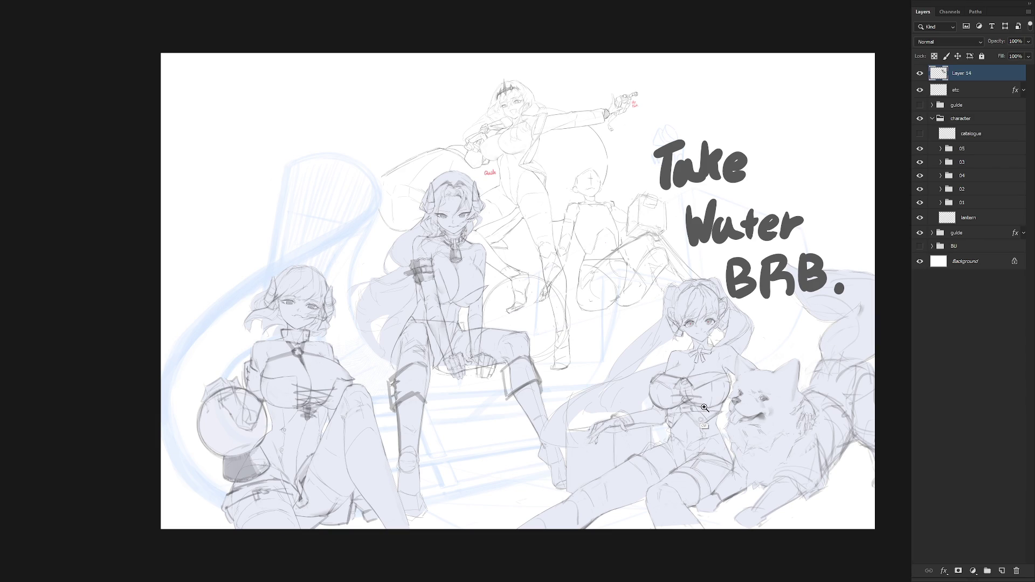
pyautogui.scroll(1, 704, 408)
pyautogui.scroll(-1, 704, 408)
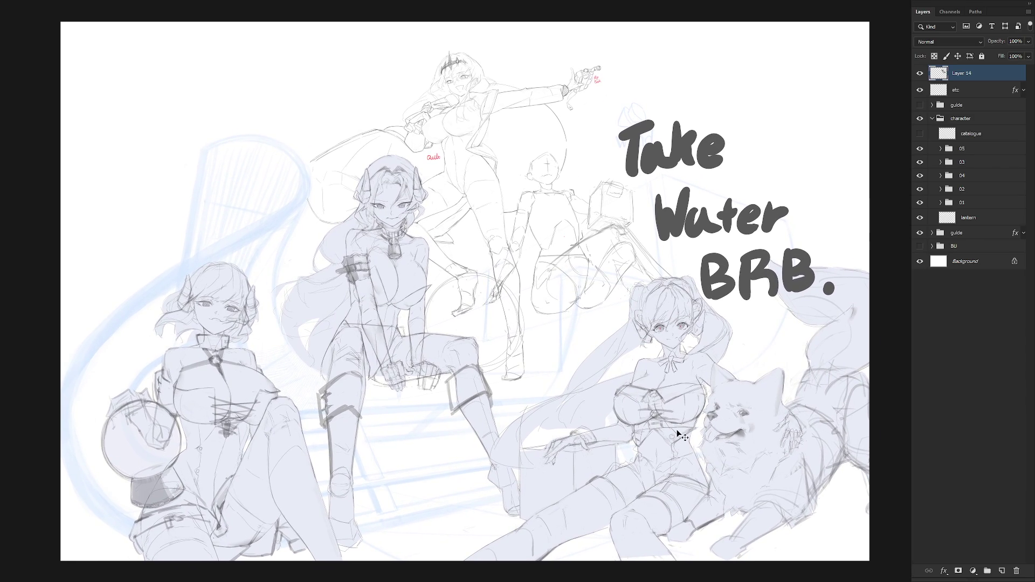
pyautogui.scroll(1, 678, 430)
pyautogui.moveTo(764, 448); pyautogui.dragTo(712, 450)
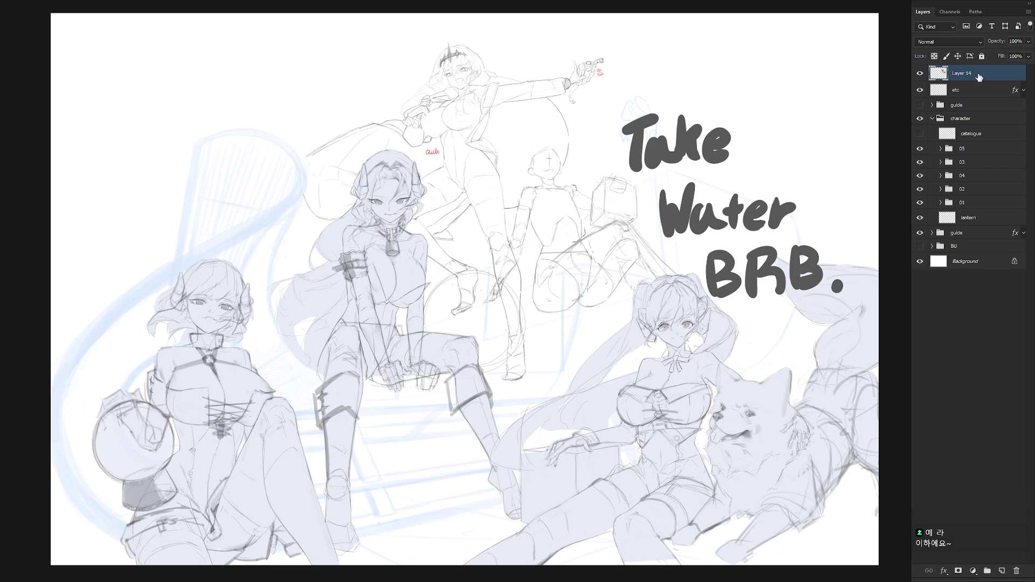
# Delete the 'Take Water BRB.' text layer from the sketch
pyautogui.scroll(3, 699, 182)
pyautogui.press('Delete')
pyautogui.moveTo(697, 317); pyautogui.dragTo(727, 302)
# Choose the Hard Round M40 brush preset
pyautogui.rightClick(685, 324)
pyautogui.scroll(-10, 809, 543)
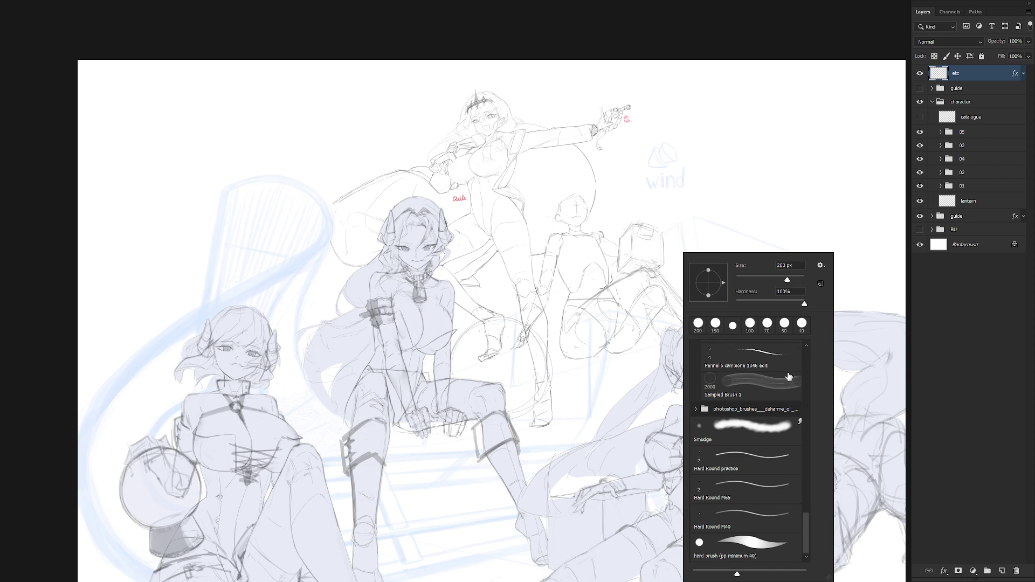
pyautogui.click(760, 507)
pyautogui.click(783, 265)
pyautogui.press('Return')
# Expand the 01 character group and make its spill layer visible
pyautogui.click(941, 185)
pyautogui.click(920, 267)
pyautogui.moveTo(679, 332); pyautogui.dragTo(695, 353)
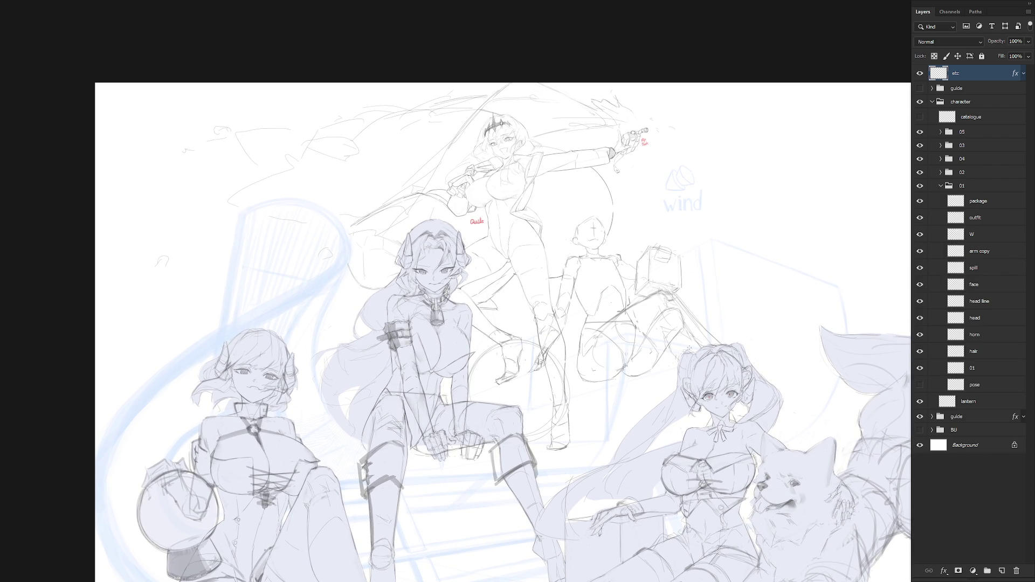
# Flip the canvas horizontally and back to check the composition
pyautogui.scroll(-2, 694, 399)
pyautogui.press('h')
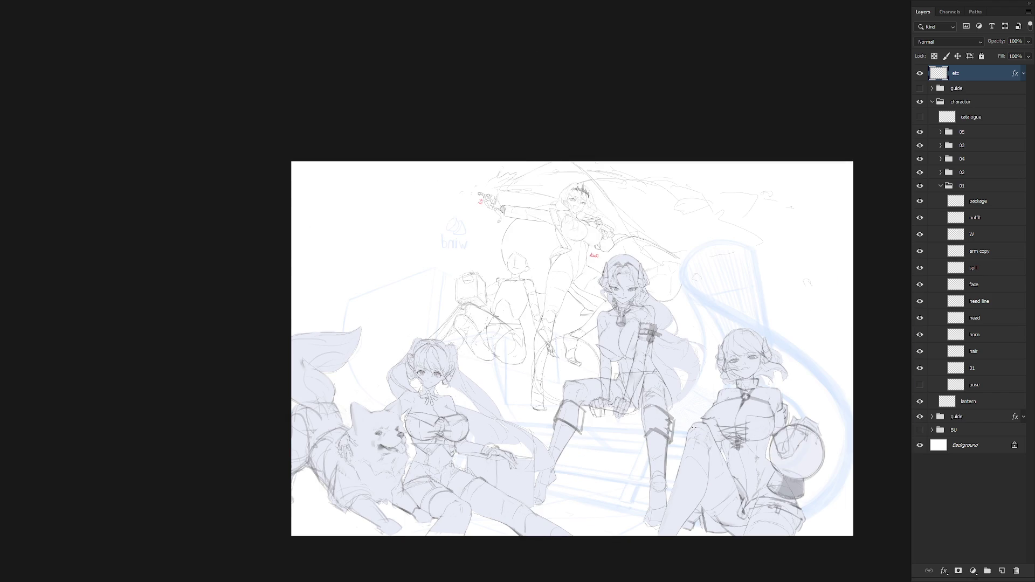
pyautogui.press('h')
# Zoom in on the diagonal strokes, make the spill layer active and deselect
pyautogui.scroll(3, 587, 213)
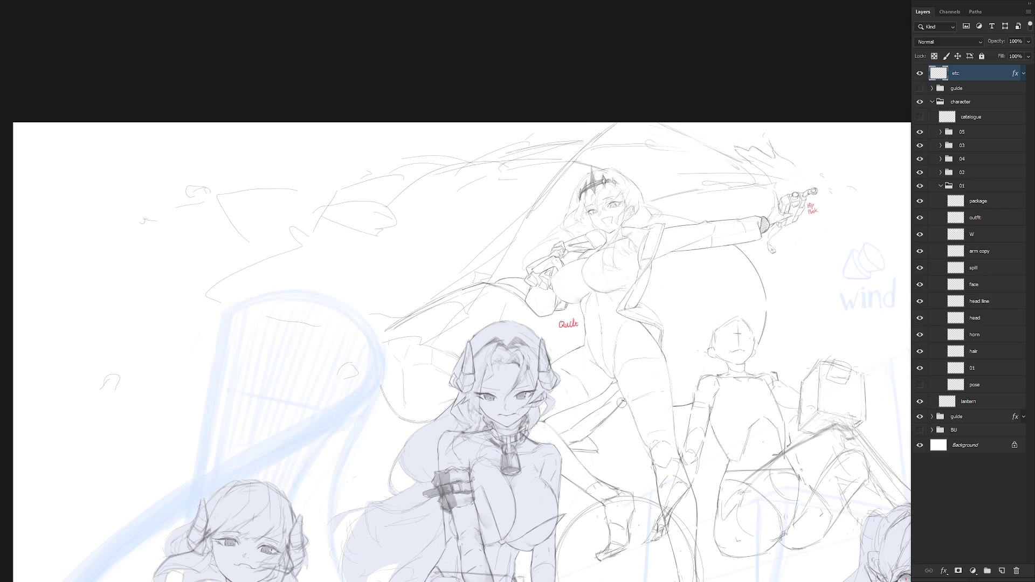
pyautogui.moveTo(501, 262)
pyautogui.mouseDown()
pyautogui.moveTo(521, 228)
pyautogui.moveTo(446, 263)
pyautogui.moveTo(381, 326)
pyautogui.moveTo(458, 325)
pyautogui.mouseUp()
pyautogui.click(994, 270)
pyautogui.hotkey('ctrl', 'd')
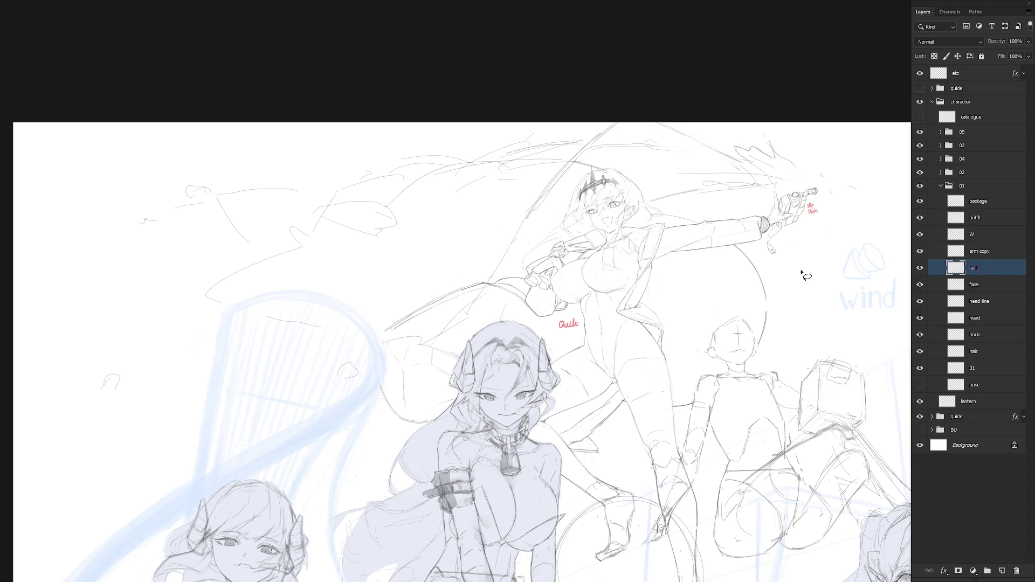
# Darken the diagonal spill line down past the arm and extend a stroke leftward
pyautogui.moveTo(532, 207); pyautogui.dragTo(489, 285)
pyautogui.moveTo(517, 236); pyautogui.dragTo(467, 315)
pyautogui.moveTo(488, 284)
pyautogui.mouseDown()
pyautogui.moveTo(409, 357)
pyautogui.moveTo(420, 345)
pyautogui.mouseUp()
pyautogui.hotkey('ctrl', 'z')
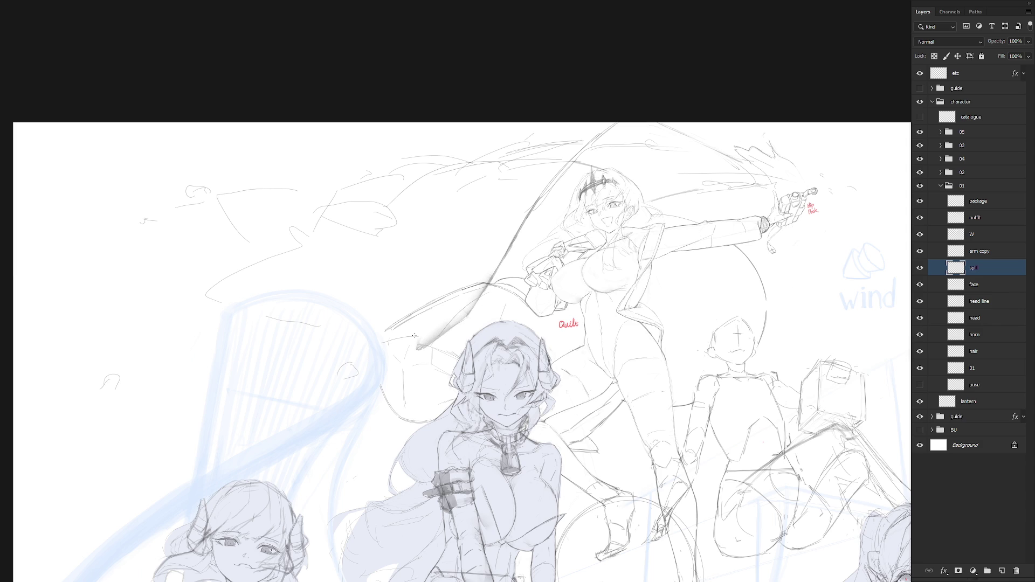
pyautogui.moveTo(400, 339)
pyautogui.mouseDown()
pyautogui.moveTo(417, 336)
pyautogui.moveTo(346, 337)
pyautogui.mouseUp()
# Sketch a small splash shape, a short spill-line stroke and a shaded droplet
pyautogui.moveTo(359, 315)
pyautogui.mouseDown()
pyautogui.moveTo(498, 323)
pyautogui.moveTo(437, 312)
pyautogui.moveTo(458, 316)
pyautogui.mouseUp()
pyautogui.moveTo(483, 303)
pyautogui.mouseDown()
pyautogui.moveTo(456, 318)
pyautogui.moveTo(491, 285)
pyautogui.mouseUp()
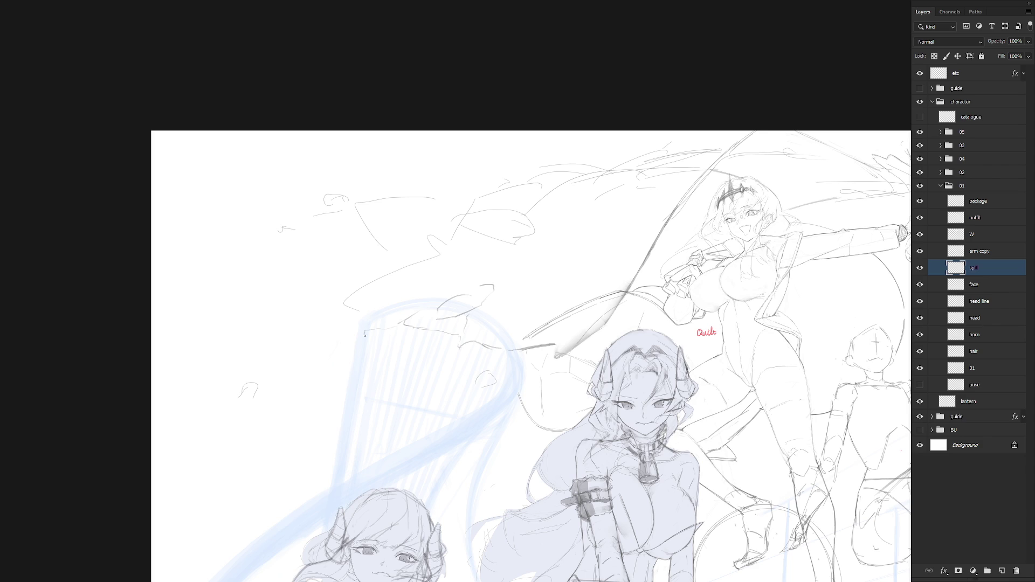
pyautogui.moveTo(369, 338); pyautogui.dragTo(405, 327)
pyautogui.moveTo(244, 389)
pyautogui.mouseDown()
pyautogui.moveTo(237, 402)
pyautogui.moveTo(251, 401)
pyautogui.mouseUp()
pyautogui.hotkey('ctrl', 'z')
pyautogui.moveTo(247, 393); pyautogui.dragTo(249, 386)
pyautogui.moveTo(250, 399)
pyautogui.mouseDown()
pyautogui.moveTo(258, 388)
pyautogui.moveTo(254, 398)
pyautogui.mouseUp()
# Darken and extend the faint spill line, adding a curl at its tip
pyautogui.moveTo(388, 328)
pyautogui.mouseDown()
pyautogui.moveTo(404, 320)
pyautogui.moveTo(380, 310)
pyautogui.mouseUp()
pyautogui.hotkey('ctrl', 'z')
pyautogui.moveTo(346, 299); pyautogui.dragTo(347, 305)
pyautogui.moveTo(357, 290)
pyautogui.mouseDown()
pyautogui.moveTo(408, 266)
pyautogui.moveTo(399, 269)
pyautogui.mouseUp()
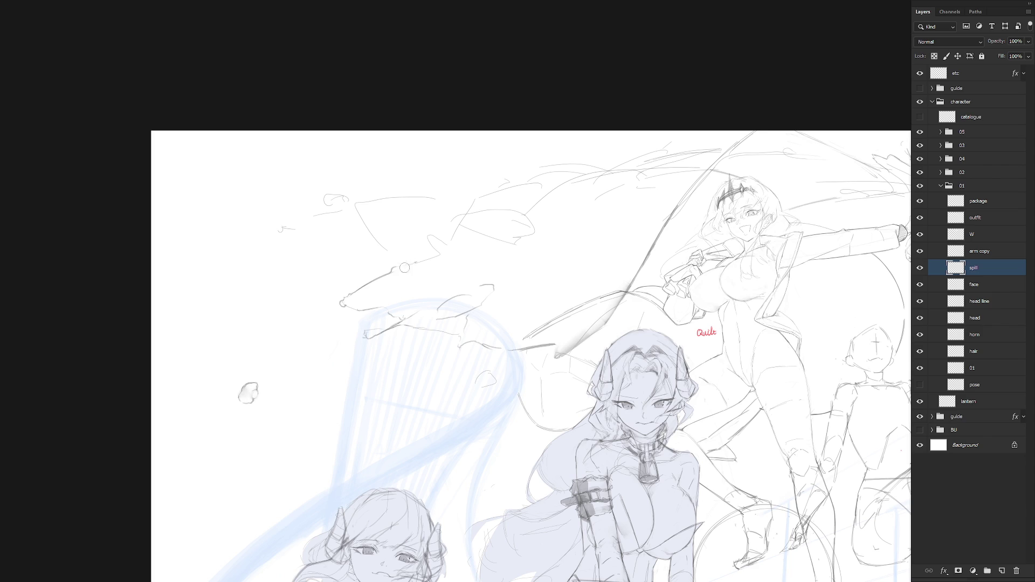
pyautogui.press('[')
pyautogui.press('[')
pyautogui.moveTo(405, 267); pyautogui.dragTo(421, 261)
pyautogui.moveTo(585, 356); pyautogui.dragTo(662, 394)
pyautogui.moveTo(512, 295); pyautogui.dragTo(503, 274)
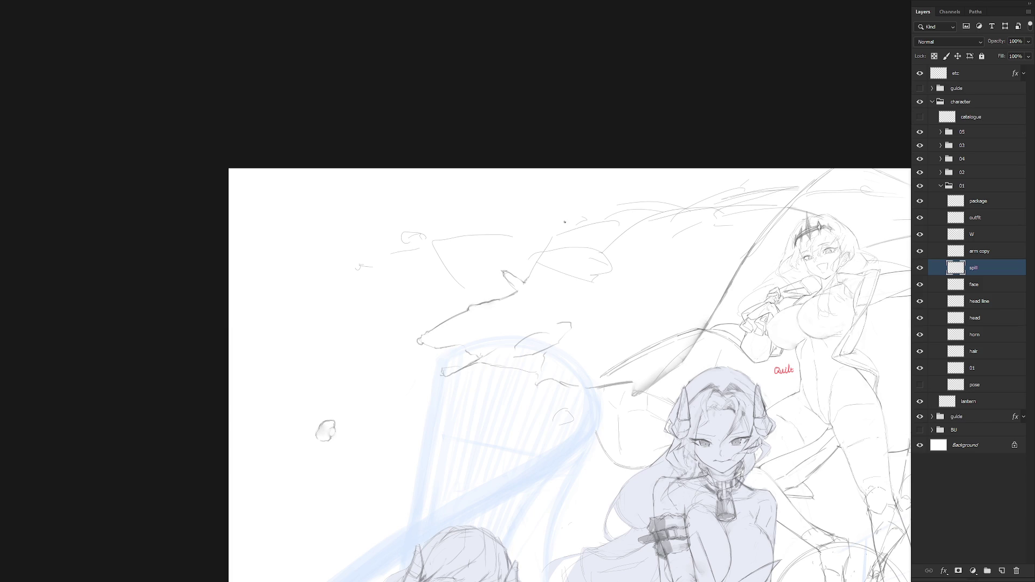
# Lasso the stray stroke bits and delete them
pyautogui.moveTo(618, 337); pyautogui.dragTo(588, 357)
pyautogui.press('l')
pyautogui.moveTo(501, 318)
pyautogui.mouseDown()
pyautogui.moveTo(488, 291)
pyautogui.moveTo(498, 312)
pyautogui.mouseUp()
pyautogui.press('Delete')
pyautogui.hotkey('ctrl', 'd')
# Delete the short broken stroke segment and return to the brush to redraw it
pyautogui.scroll(-5, 517, 306)
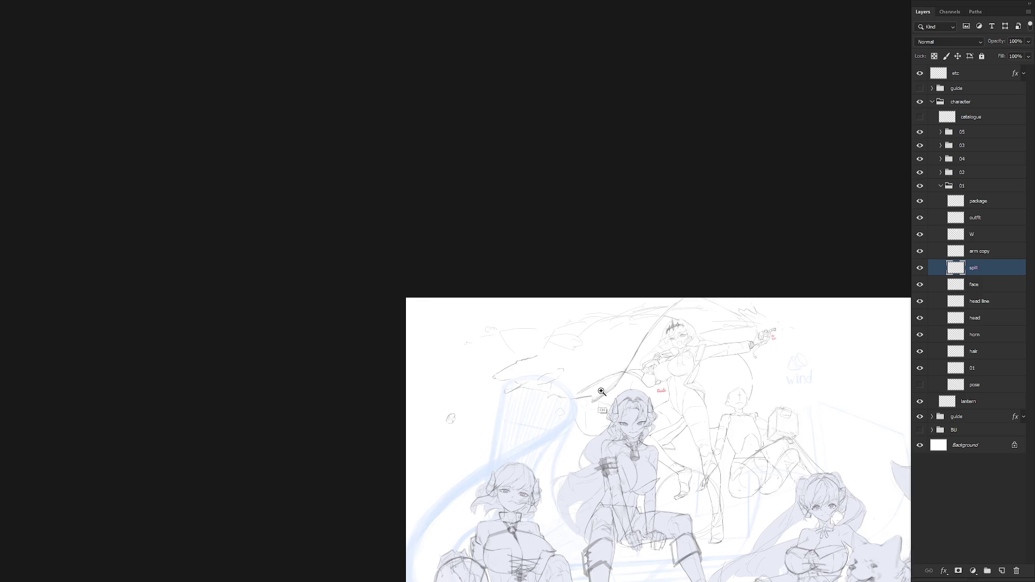
pyautogui.scroll(5, 500, 393)
pyautogui.moveTo(499, 390)
pyautogui.mouseDown()
pyautogui.moveTo(496, 419)
pyautogui.moveTo(467, 394)
pyautogui.moveTo(488, 403)
pyautogui.moveTo(476, 386)
pyautogui.moveTo(504, 385)
pyautogui.mouseUp()
pyautogui.press('Delete')
pyautogui.hotkey('ctrl', 'd')
pyautogui.press('b')
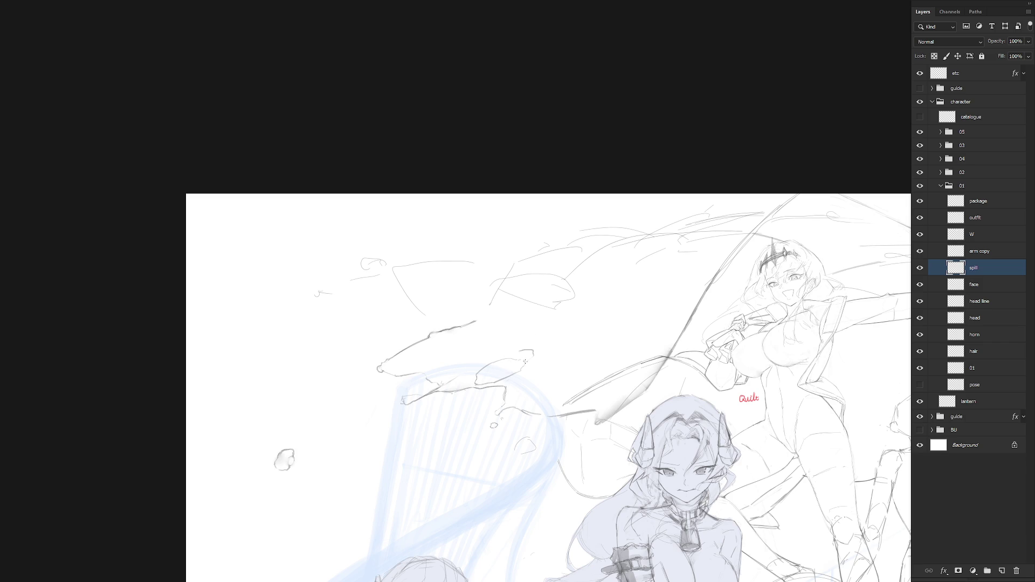
# Lasso the small stray stroke near the arc, then clear the selection
pyautogui.press('l')
pyautogui.moveTo(546, 355)
pyautogui.mouseDown()
pyautogui.moveTo(539, 347)
pyautogui.moveTo(548, 418)
pyautogui.mouseUp()
pyautogui.hotkey('ctrl', 'd')
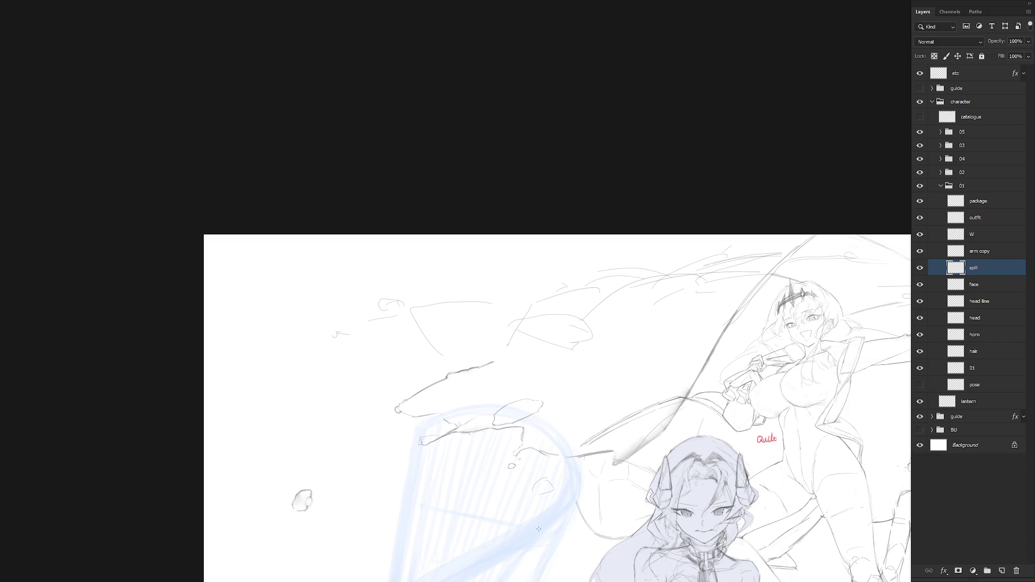
pyautogui.keyDown('alt'); pyautogui.scroll(-1, 665, 428); pyautogui.keyUp('alt')
pyautogui.scroll(-2, 665, 429)
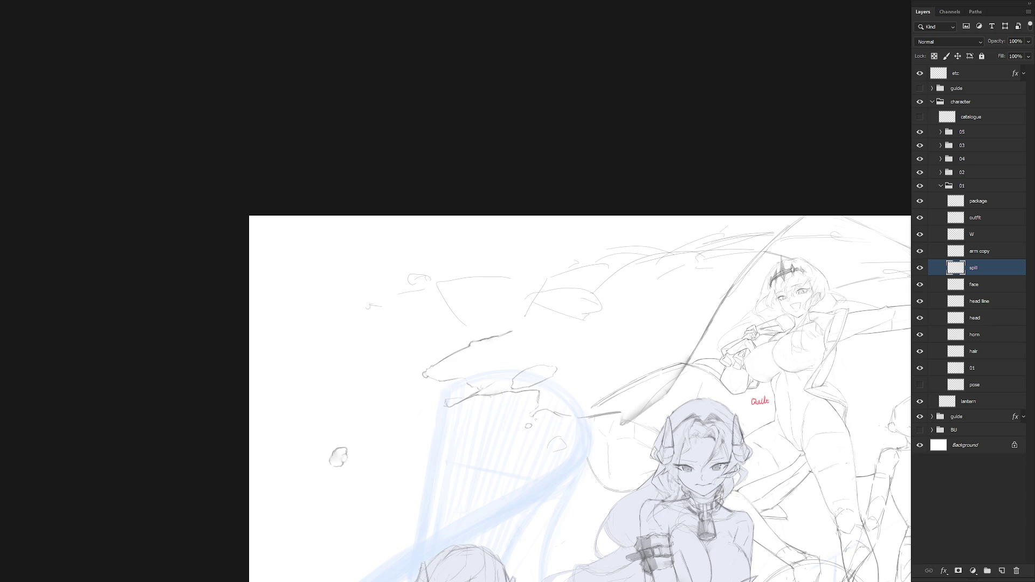
pyautogui.scroll(1, 672, 356)
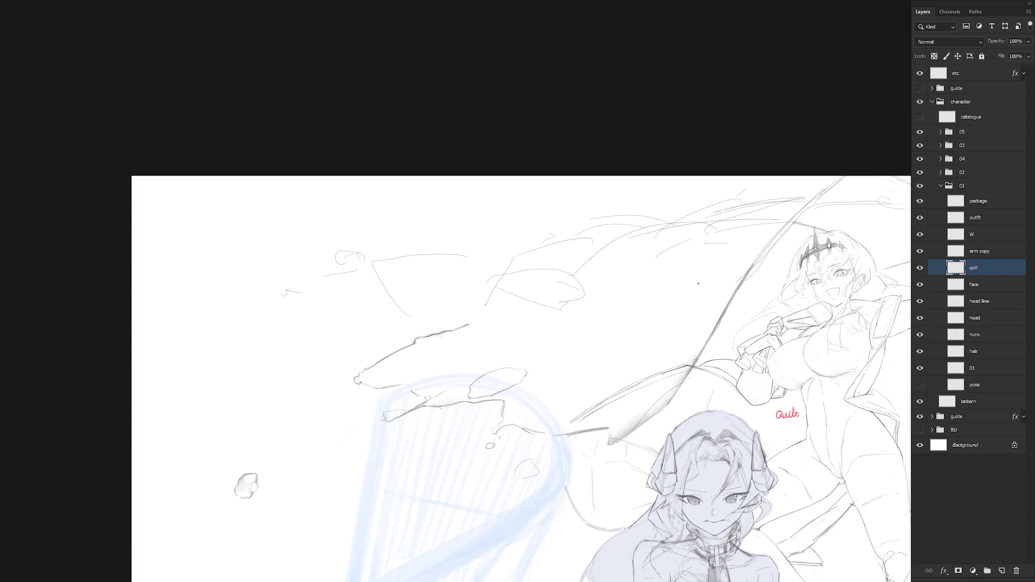
pyautogui.moveTo(706, 282); pyautogui.dragTo(606, 385)
pyautogui.moveTo(695, 284); pyautogui.dragTo(672, 313)
pyautogui.moveTo(754, 223); pyautogui.dragTo(726, 243)
pyautogui.moveTo(708, 263); pyautogui.dragTo(671, 322)
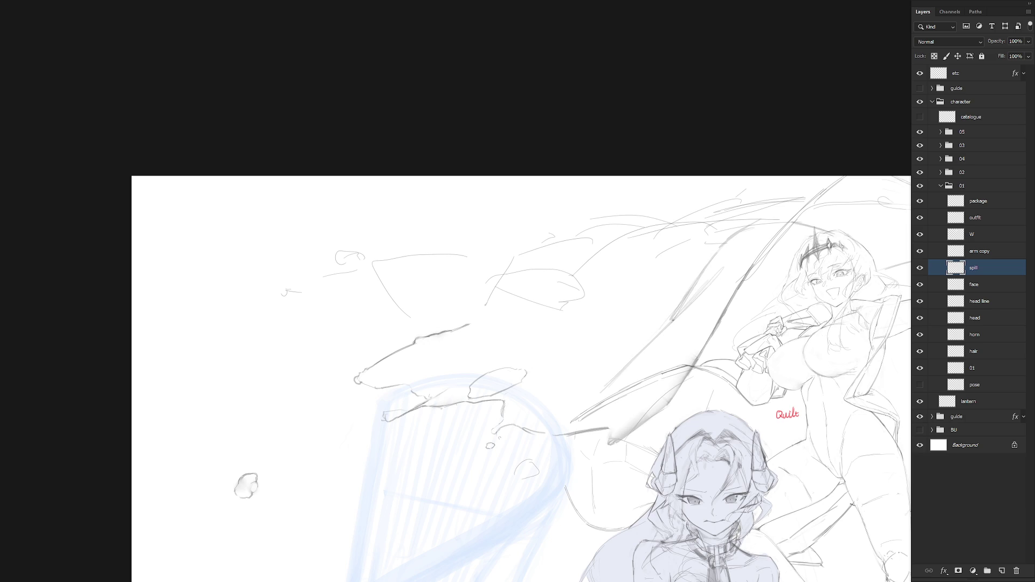
pyautogui.moveTo(777, 270); pyautogui.dragTo(718, 319)
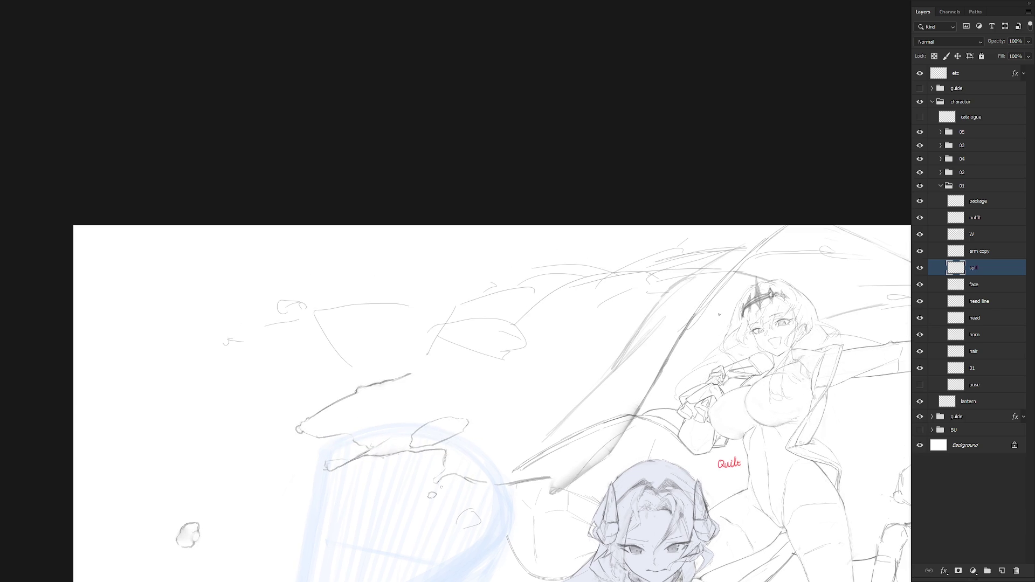
pyautogui.moveTo(685, 264)
pyautogui.mouseDown()
pyautogui.moveTo(649, 264)
pyautogui.moveTo(588, 312)
pyautogui.moveTo(759, 241)
pyautogui.moveTo(661, 318)
pyautogui.moveTo(696, 286)
pyautogui.mouseUp()
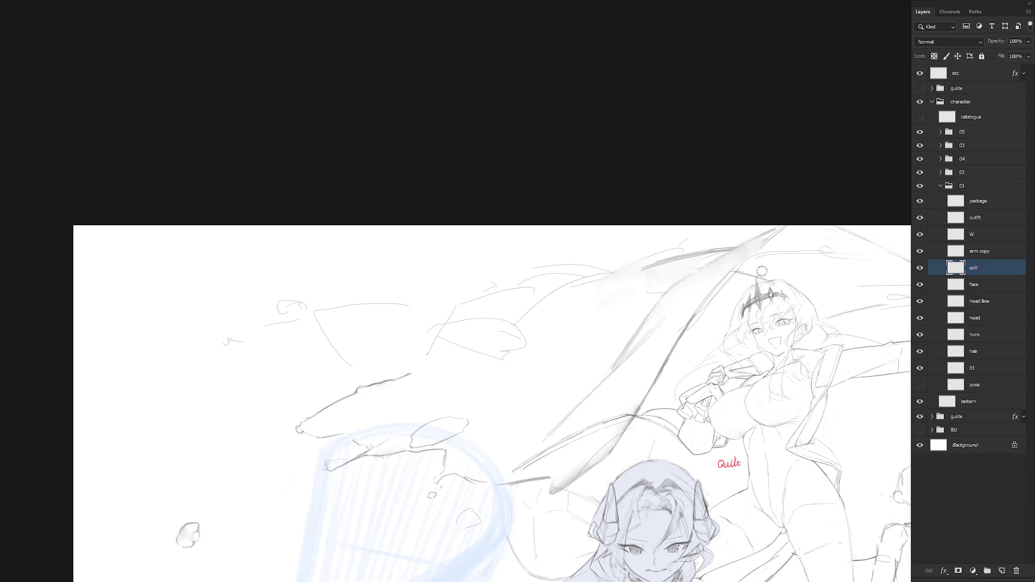
pyautogui.moveTo(781, 232)
pyautogui.mouseDown()
pyautogui.moveTo(724, 280)
pyautogui.moveTo(734, 271)
pyautogui.moveTo(667, 359)
pyautogui.mouseUp()
pyautogui.moveTo(694, 311)
pyautogui.mouseDown()
pyautogui.moveTo(680, 326)
pyautogui.moveTo(704, 296)
pyautogui.moveTo(666, 343)
pyautogui.moveTo(715, 290)
pyautogui.moveTo(696, 311)
pyautogui.mouseUp()
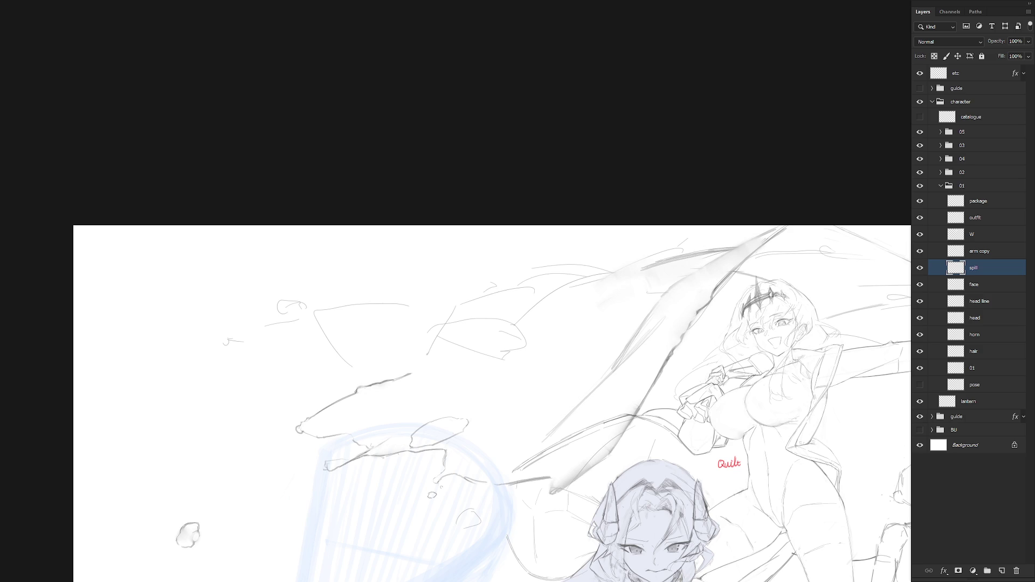
pyautogui.moveTo(672, 350); pyautogui.dragTo(663, 365)
pyautogui.moveTo(691, 326); pyautogui.dragTo(662, 362)
pyautogui.moveTo(673, 368); pyautogui.dragTo(667, 383)
pyautogui.hotkey('ctrl', 'z')
pyautogui.moveTo(669, 372); pyautogui.dragTo(667, 383)
pyautogui.scroll(-3, 735, 362)
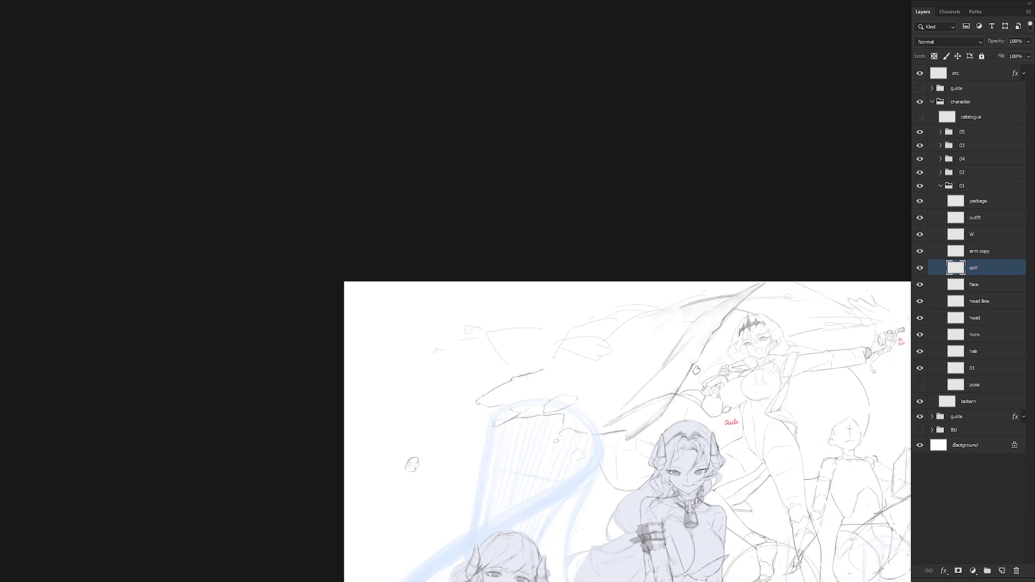
pyautogui.scroll(-2, 682, 343)
pyautogui.hscroll(3, 682, 344)
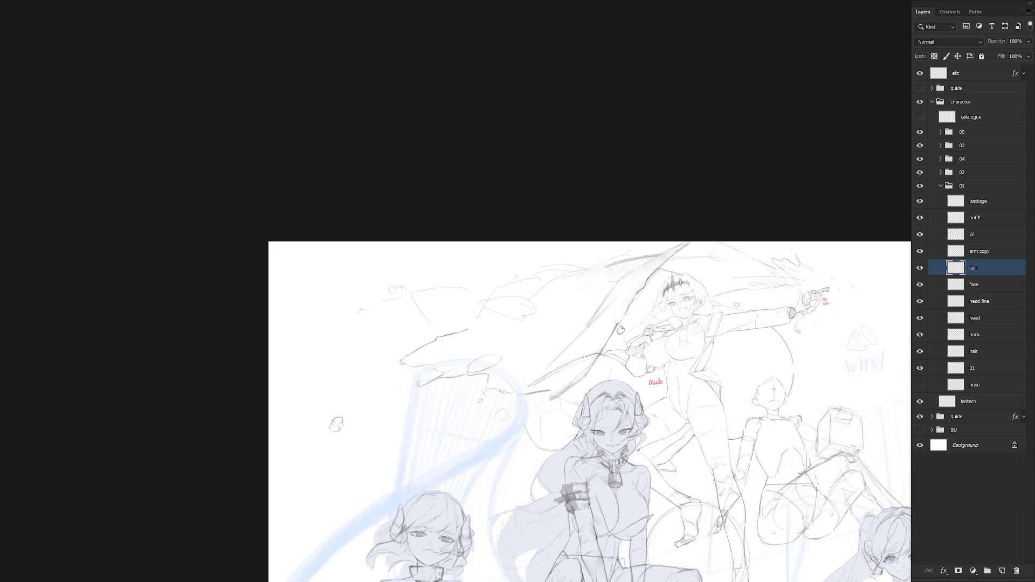
pyautogui.scroll(2, 735, 285)
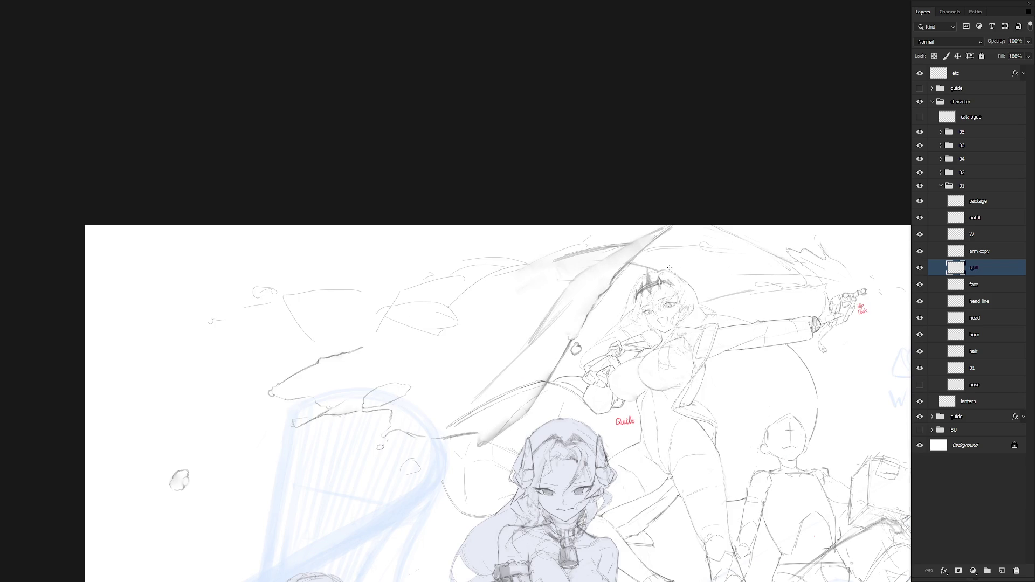
pyautogui.moveTo(656, 272); pyautogui.dragTo(668, 296)
# Sketch splash strokes near the outstretched hand, undoing the last one
pyautogui.hotkey('ctrl', 'd')
pyautogui.moveTo(660, 286)
pyautogui.mouseDown()
pyautogui.moveTo(653, 261)
pyautogui.moveTo(626, 281)
pyautogui.moveTo(681, 263)
pyautogui.moveTo(733, 286)
pyautogui.moveTo(783, 288)
pyautogui.mouseUp()
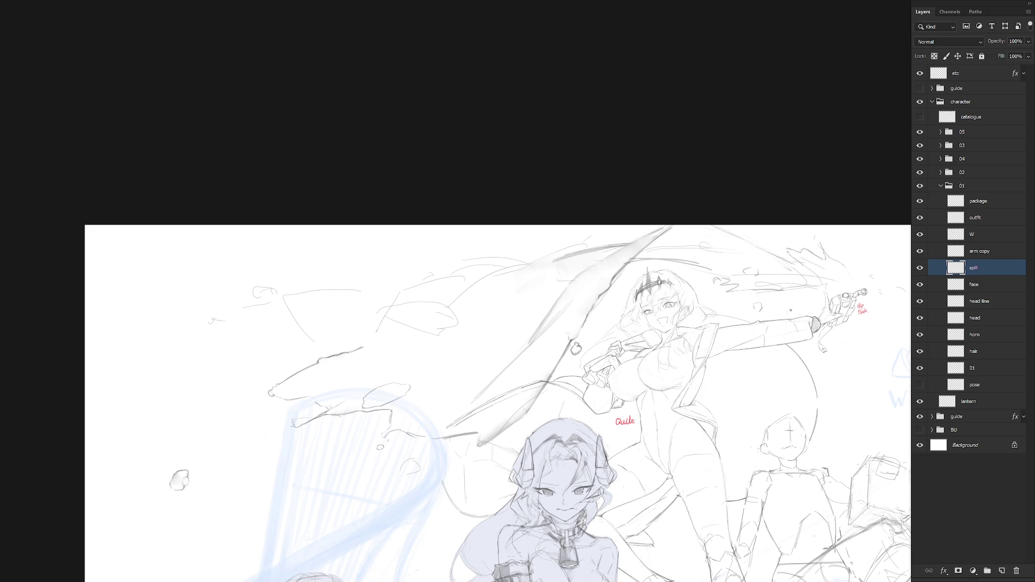
pyautogui.moveTo(788, 379); pyautogui.dragTo(765, 394)
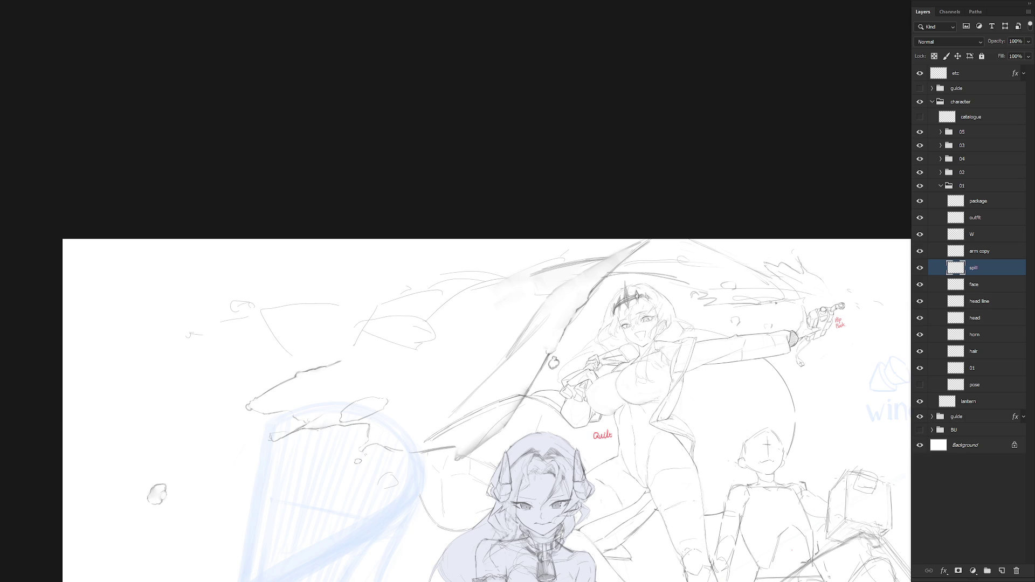
pyautogui.moveTo(753, 302)
pyautogui.mouseDown()
pyautogui.moveTo(752, 316)
pyautogui.moveTo(792, 313)
pyautogui.moveTo(771, 316)
pyautogui.moveTo(820, 305)
pyautogui.moveTo(823, 290)
pyautogui.moveTo(823, 302)
pyautogui.mouseUp()
pyautogui.hotkey('ctrl', 'z')
# Lasso the stray splash marks beyond the hand
pyautogui.press('l')
pyautogui.moveTo(844, 391); pyautogui.dragTo(752, 363)
pyautogui.moveTo(779, 327); pyautogui.dragTo(777, 324)
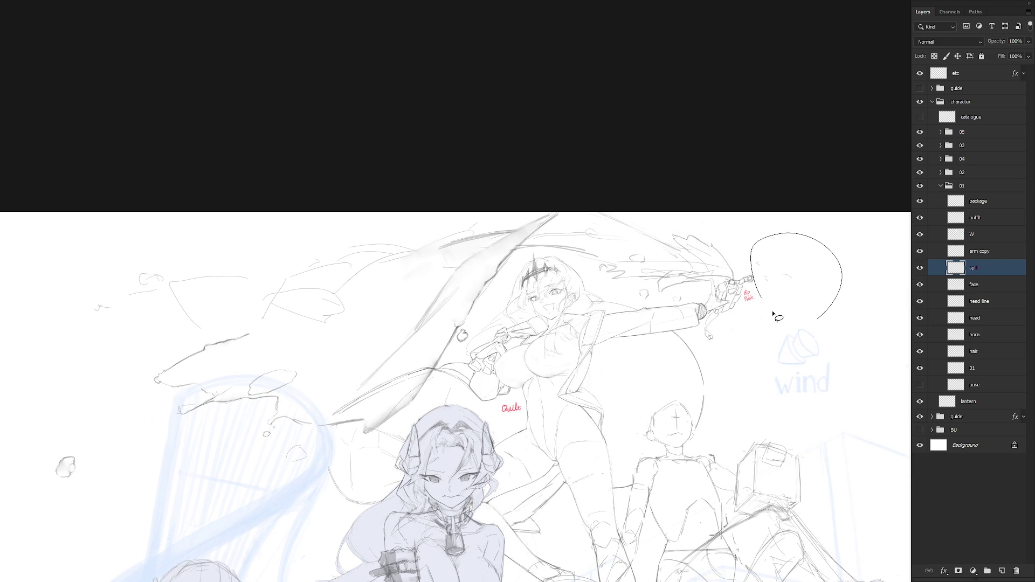
# Delete the selected stray splash marks and erase a small leftover mark
pyautogui.press('Delete')
pyautogui.hotkey('ctrl', 'd')
pyautogui.click(678, 349)
# Shift the view right and rotate the canvas about 26° counter-clockwise
pyautogui.moveTo(679, 350); pyautogui.dragTo(755, 352)
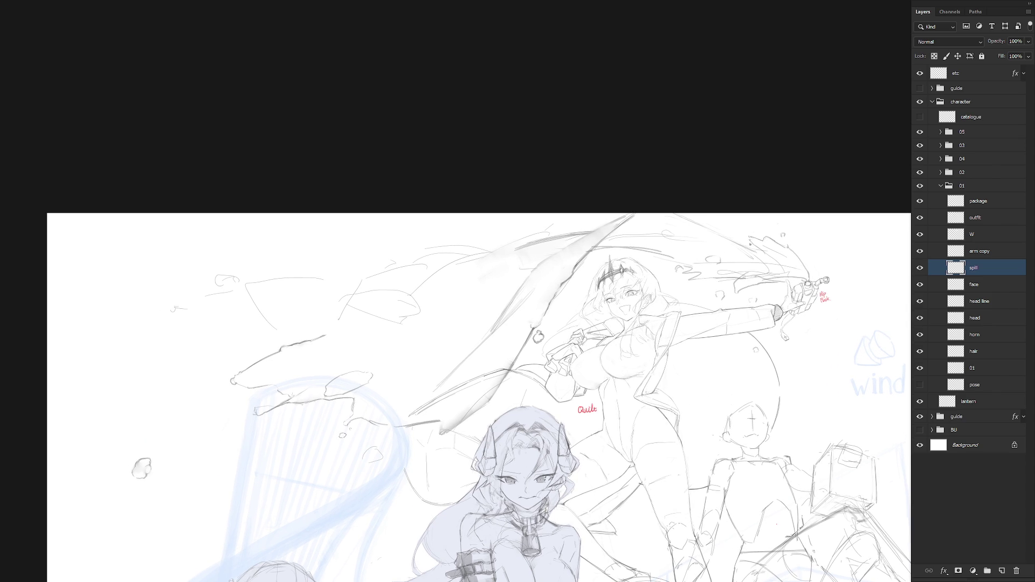
pyautogui.press('r')
pyautogui.moveTo(756, 349)
pyautogui.mouseDown()
pyautogui.moveTo(755, 233)
pyautogui.moveTo(721, 220)
pyautogui.moveTo(708, 230)
pyautogui.moveTo(744, 213)
pyautogui.mouseUp()
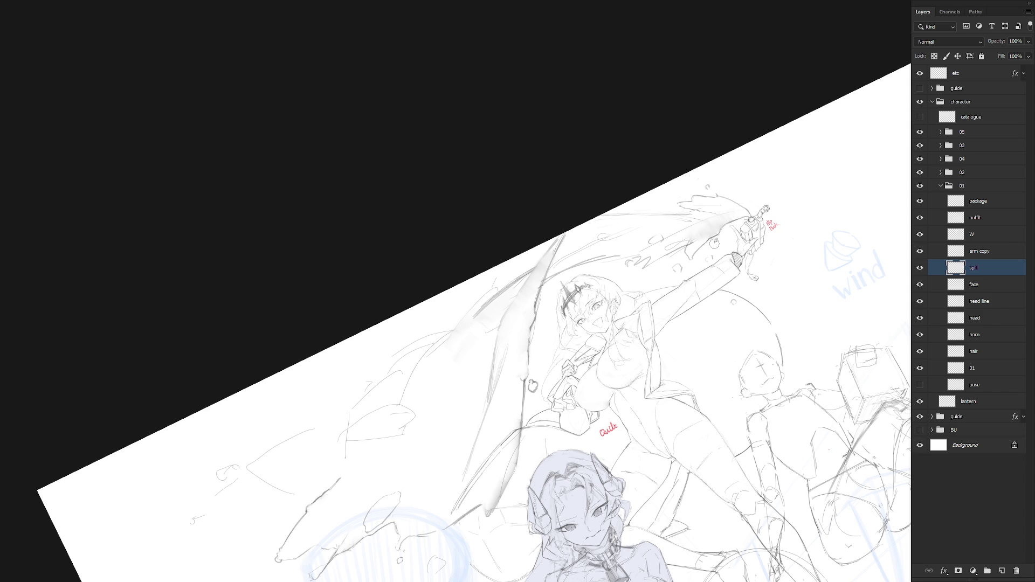
# Tilt the view along the spill arc and blend the spray's grey wash
pyautogui.press('Escape')
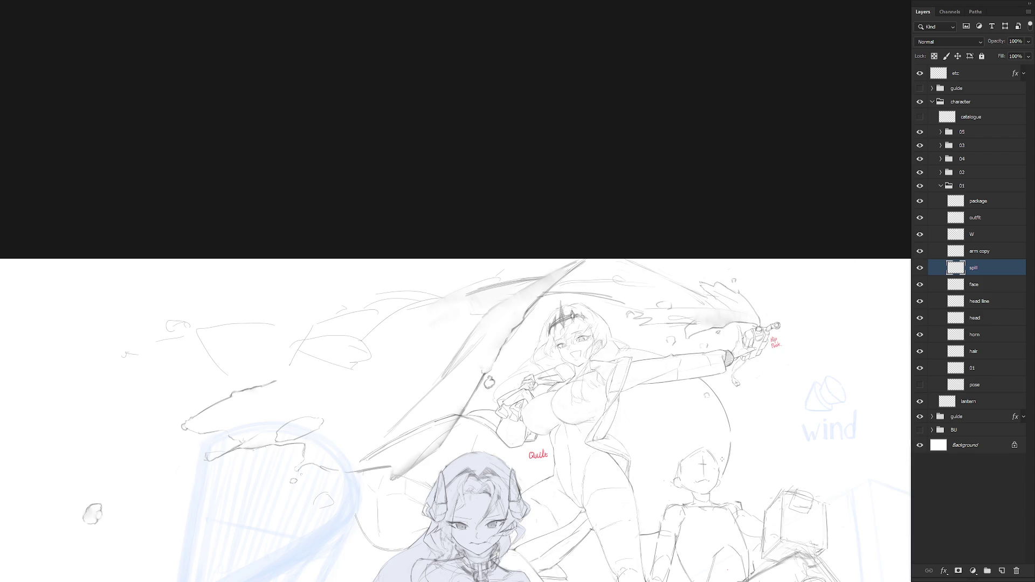
pyautogui.moveTo(712, 475); pyautogui.dragTo(735, 280)
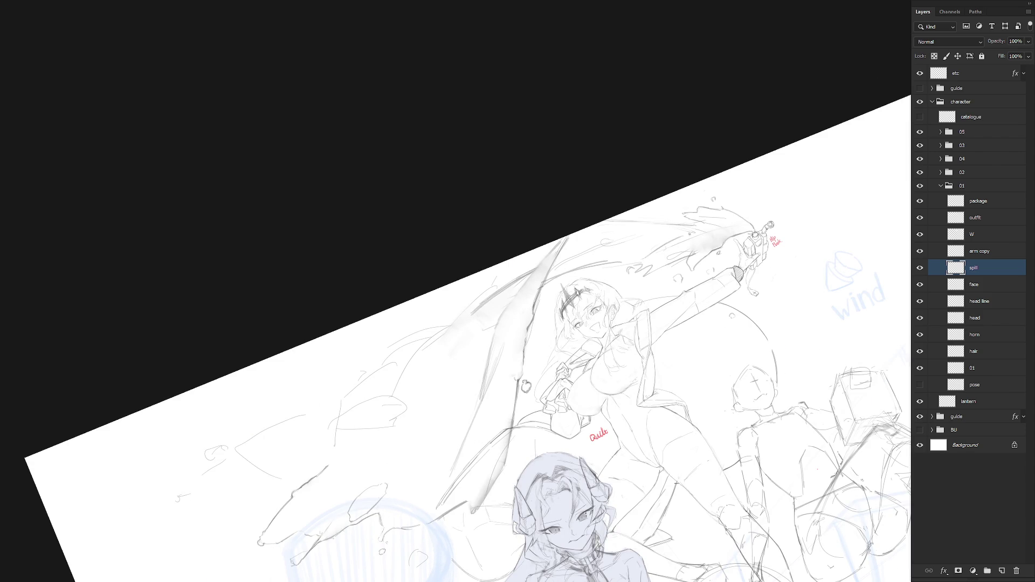
pyautogui.moveTo(666, 248); pyautogui.dragTo(719, 227)
# Draw a thin dark line along the spill in a 23° tilted view, then level it
pyautogui.press('Escape')
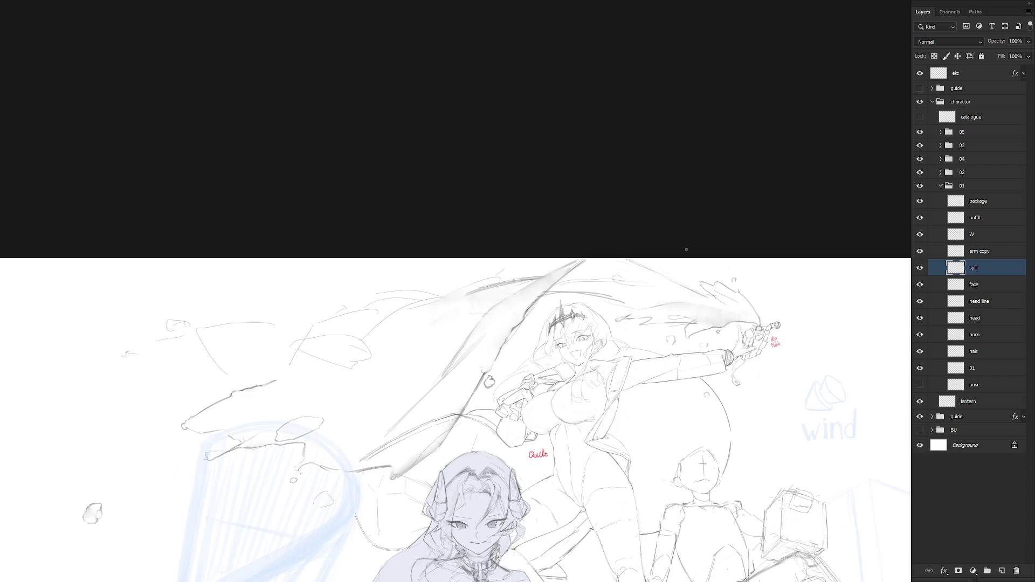
pyautogui.moveTo(686, 249); pyautogui.dragTo(685, 292)
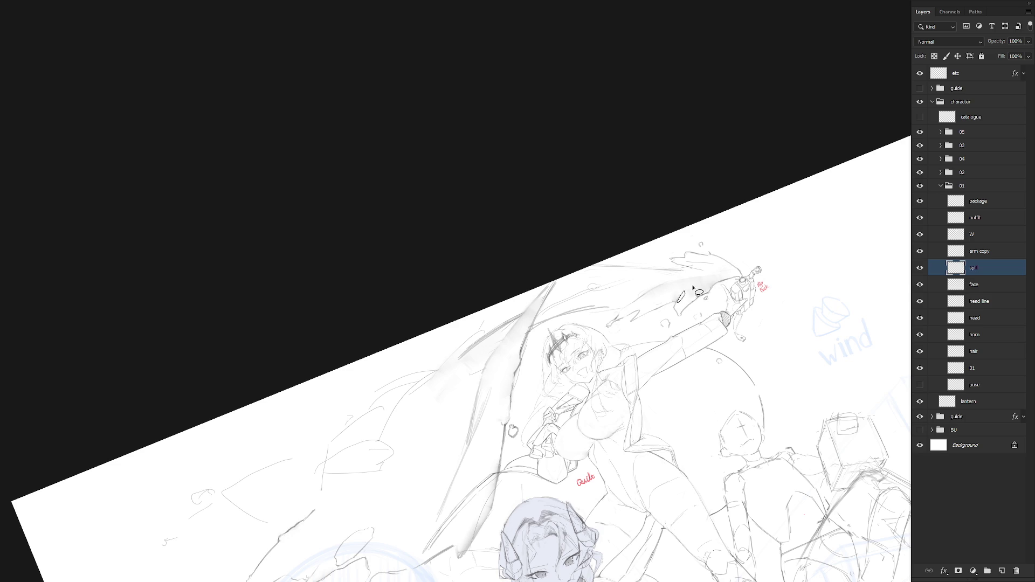
pyautogui.moveTo(687, 291); pyautogui.dragTo(724, 275)
pyautogui.press('Escape')
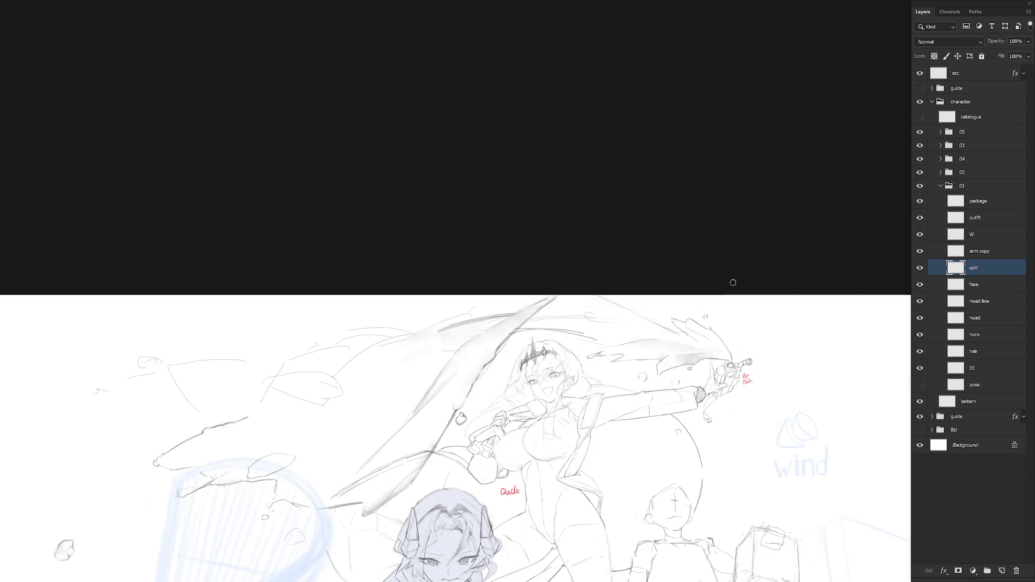
pyautogui.moveTo(742, 434); pyautogui.dragTo(772, 237)
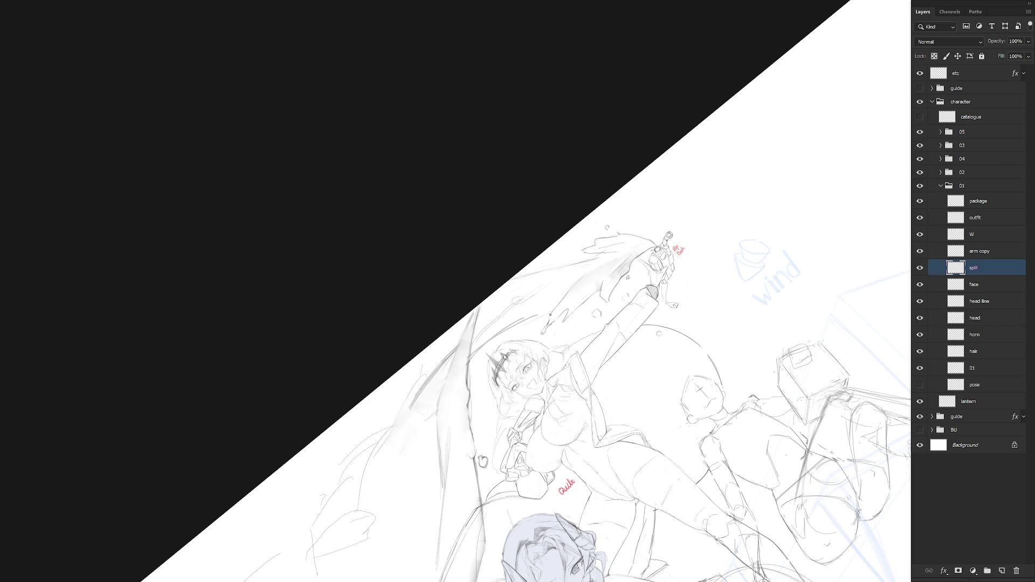
pyautogui.press('Escape')
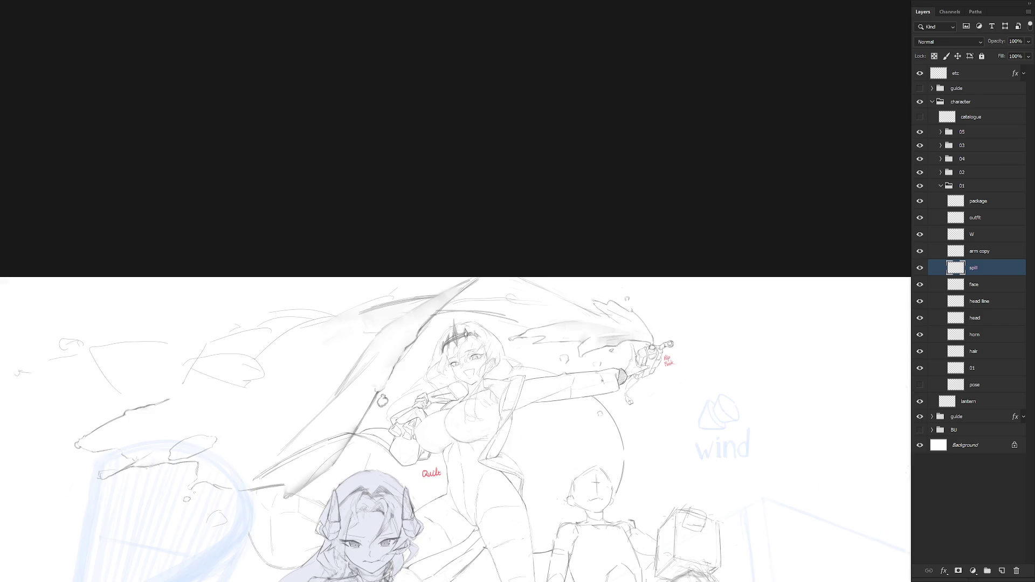
pyautogui.scroll(-3, 692, 375)
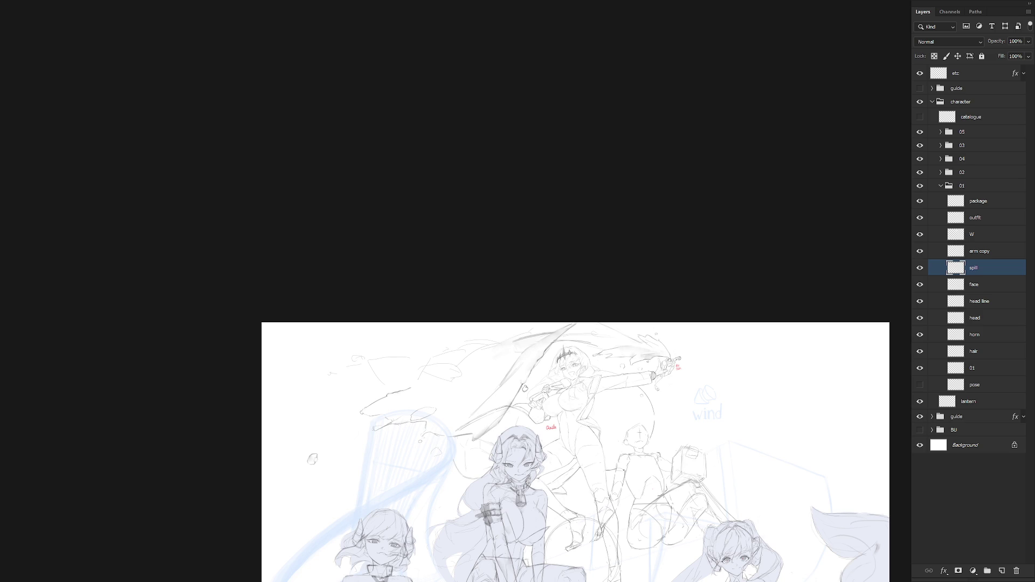
# Zoom in, sketch two down-left streaks through the spill arc, then tilt the view
pyautogui.scroll(3, 660, 373)
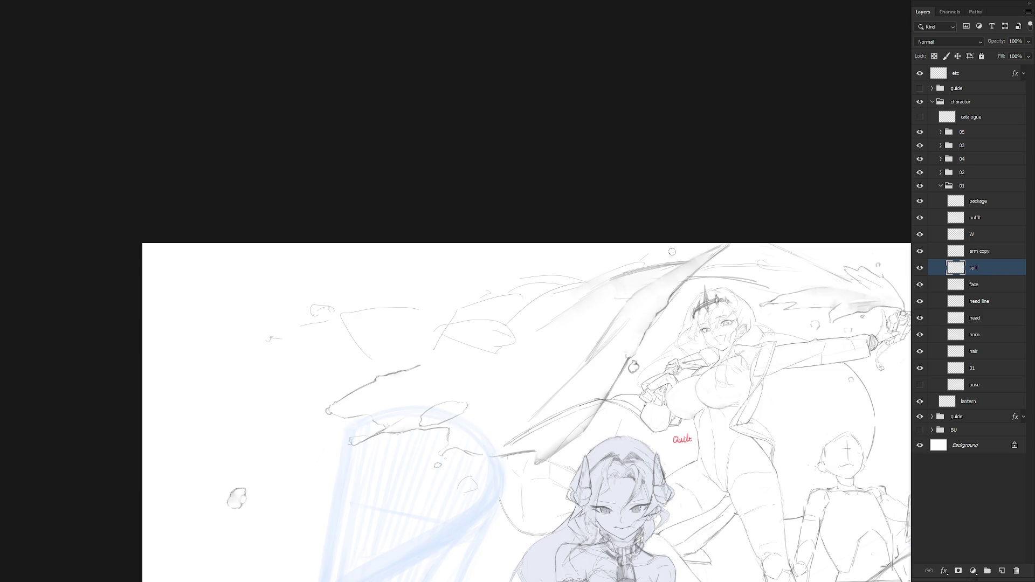
pyautogui.moveTo(642, 264); pyautogui.dragTo(521, 303)
pyautogui.moveTo(607, 270); pyautogui.dragTo(496, 315)
pyautogui.press('r')
pyautogui.moveTo(545, 308)
pyautogui.mouseDown()
pyautogui.moveTo(539, 272)
pyautogui.moveTo(485, 302)
pyautogui.moveTo(477, 310)
pyautogui.moveTo(519, 296)
pyautogui.moveTo(475, 322)
pyautogui.moveTo(520, 295)
pyautogui.mouseUp()
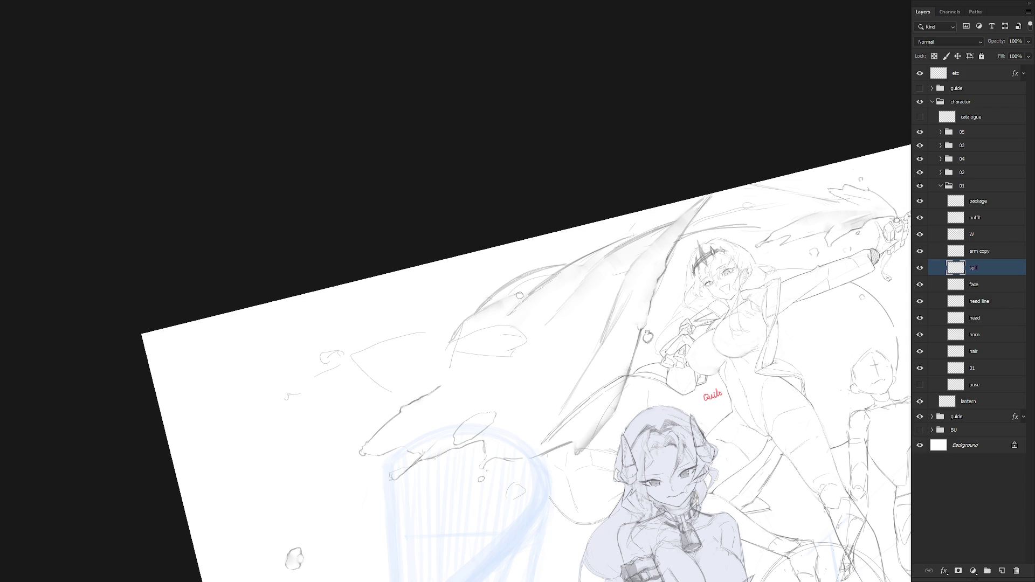